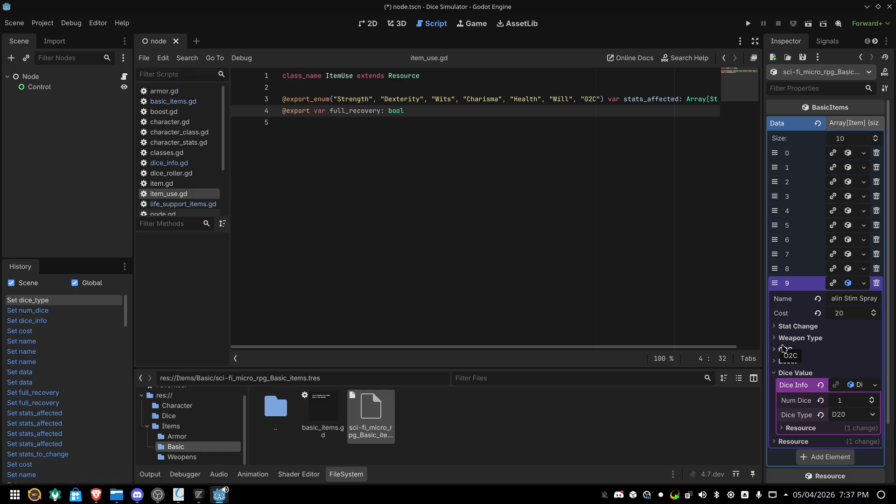
{"action": "left_click", "coordinate": [436, 128]}
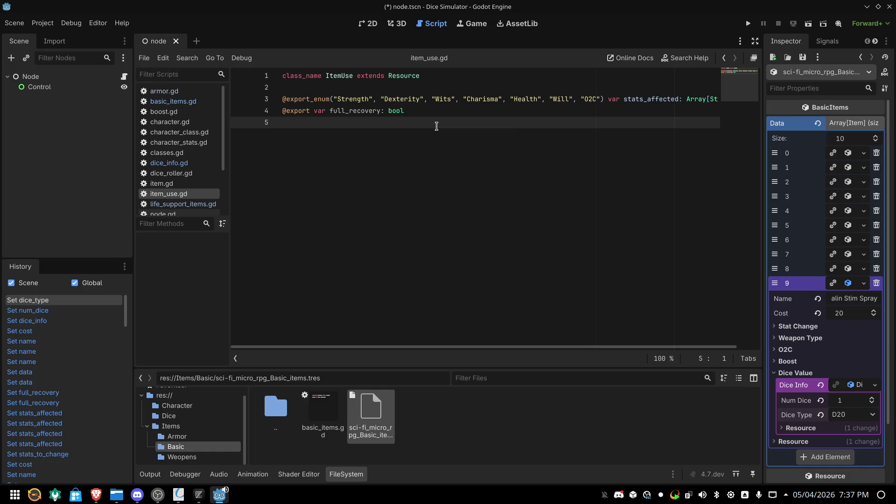
{"action": "type", "text": "@export var"}
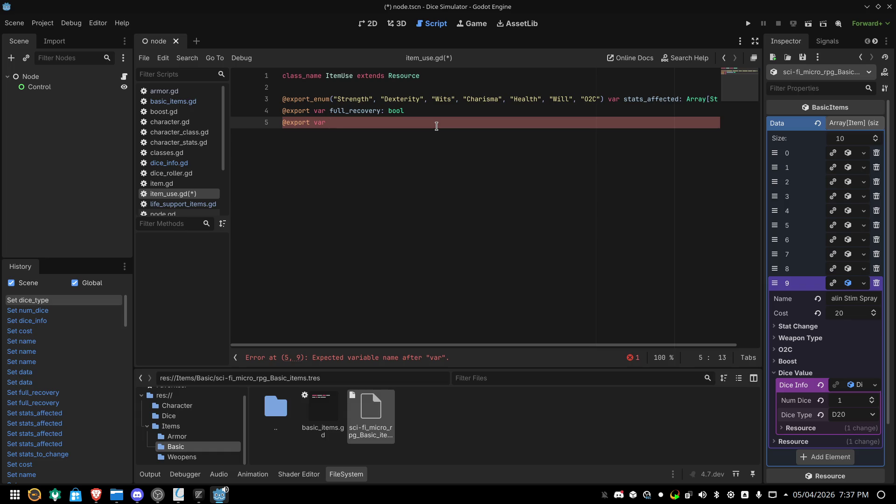
{"action": "type", "text": "only_usable_on_death:"}
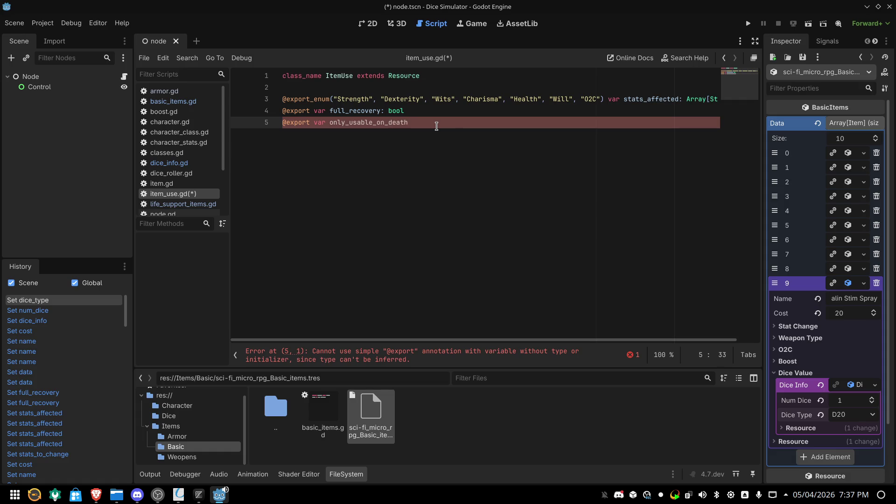
{"action": "type", "text": " bool"}
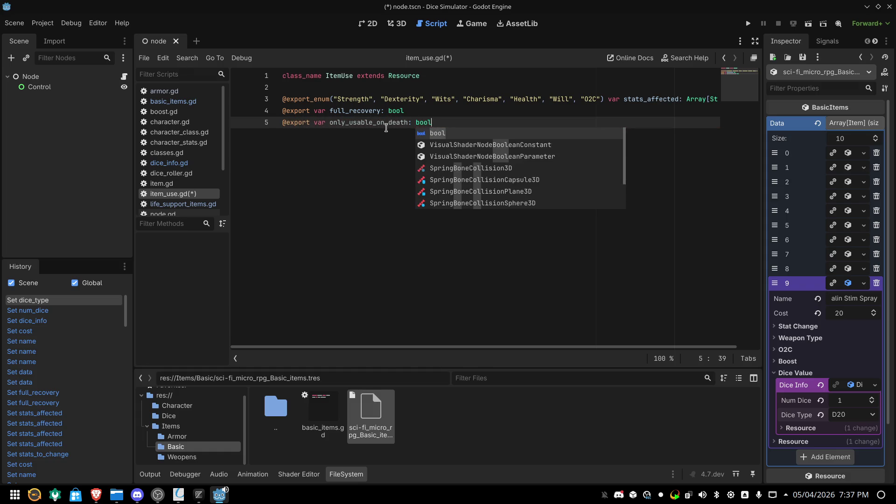
{"action": "key", "text": "Escape"}
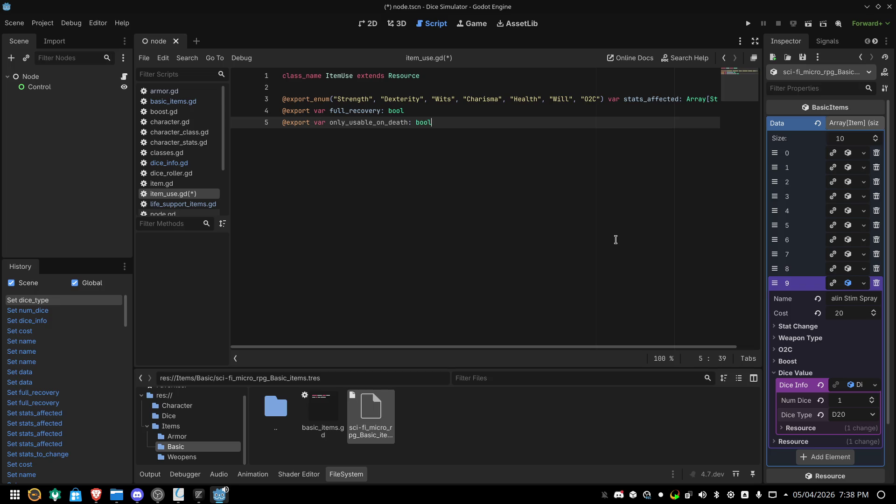
Step: Run the project, dismiss the no-main-scene prompt, and save the ItemUse script
{"action": "key", "text": "F5"}
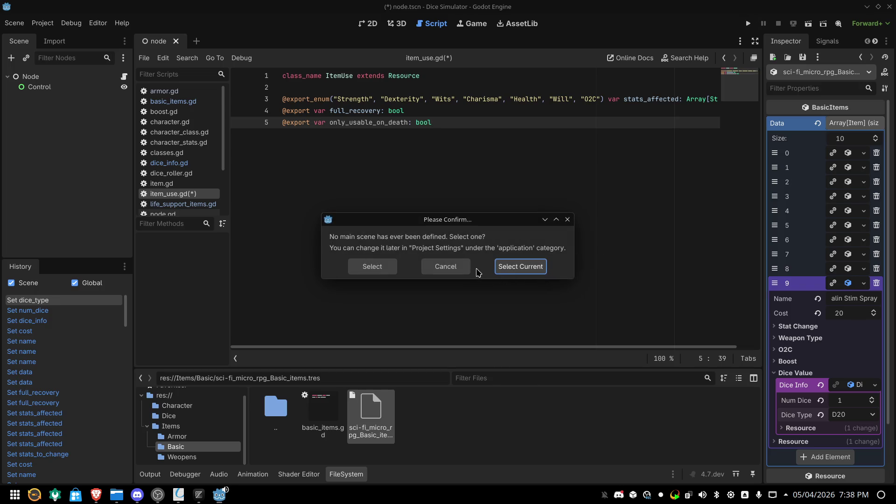
{"action": "left_click", "coordinate": [461, 266]}
{"action": "key", "text": "ctrl+s"}
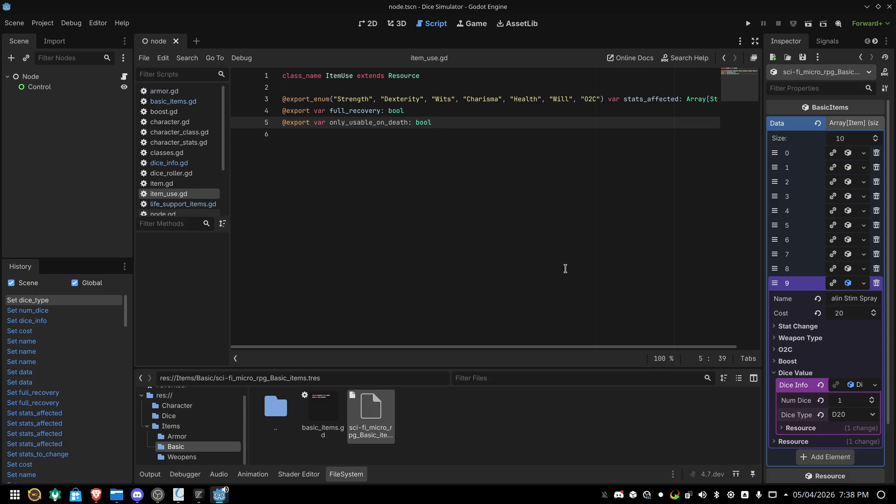
Step: Give item 9 a new ItemUse for Stats to Change with Only Usable On Death ticked, then show the rulebook
{"action": "left_click", "coordinate": [775, 328]}
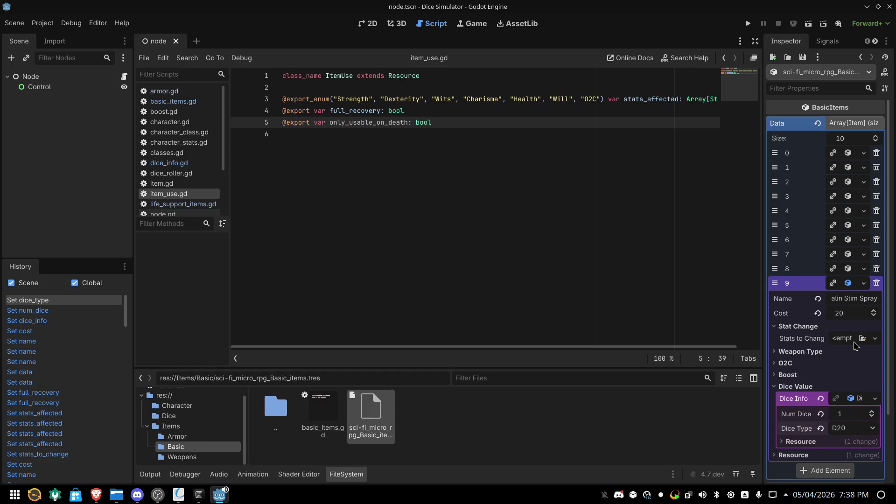
{"action": "left_click", "coordinate": [874, 338]}
{"action": "left_click", "coordinate": [842, 367]}
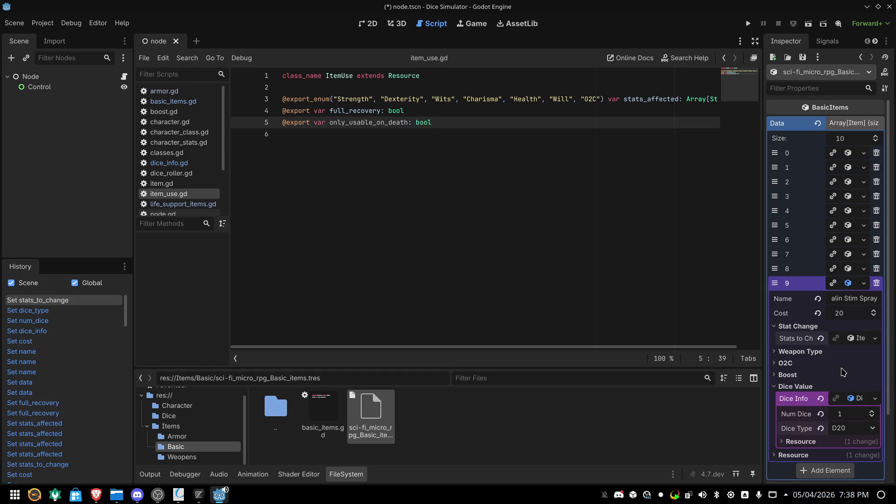
{"action": "left_click", "coordinate": [858, 339]}
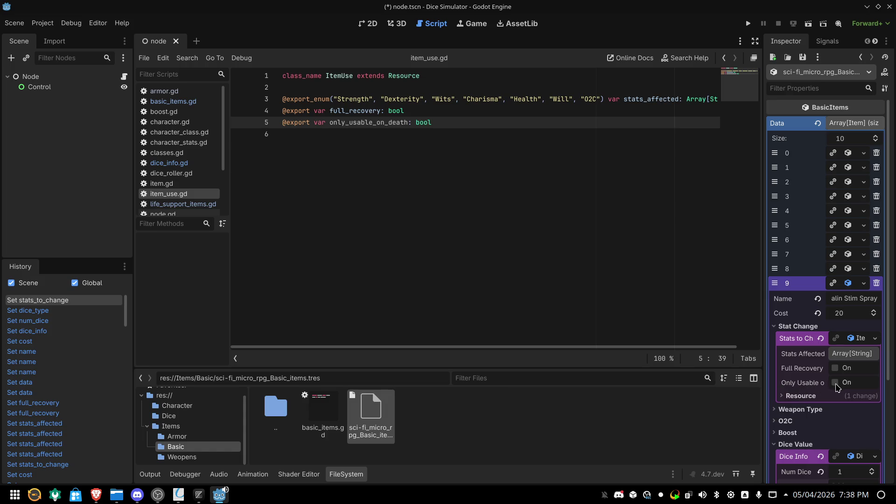
{"action": "left_click", "coordinate": [835, 383]}
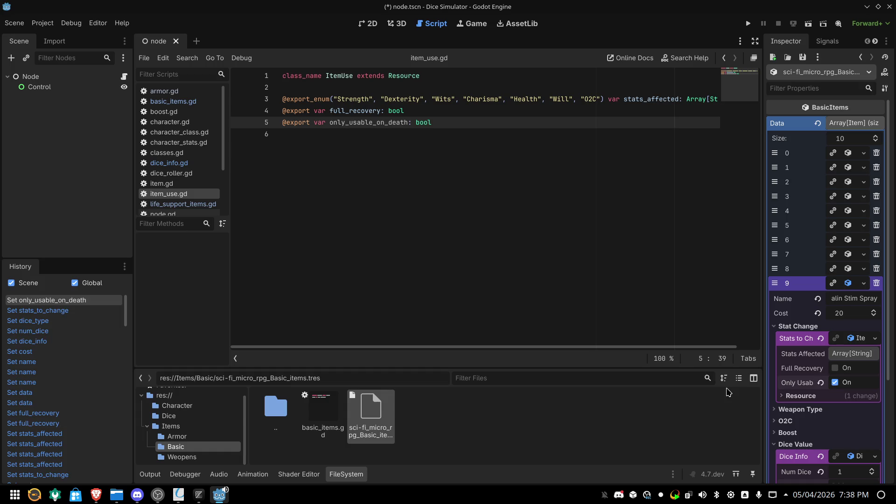
{"action": "left_click", "coordinate": [180, 498]}
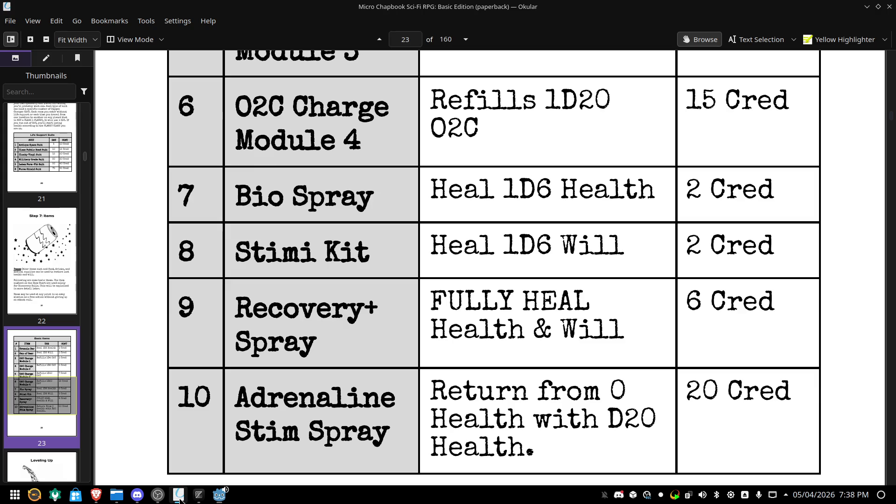
Step: Add a Health element to item 9's Stats Affected list and re-expand its Stats to Change resource
{"action": "left_click", "coordinate": [180, 498]}
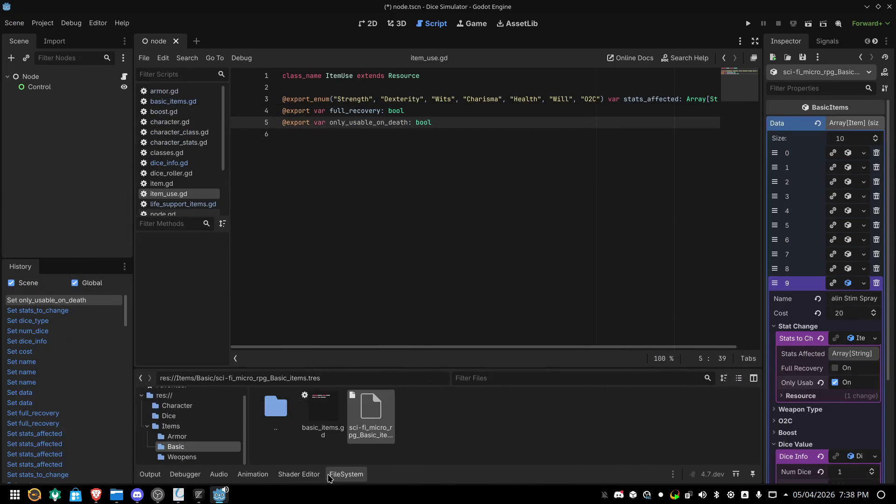
{"action": "left_click", "coordinate": [857, 354]}
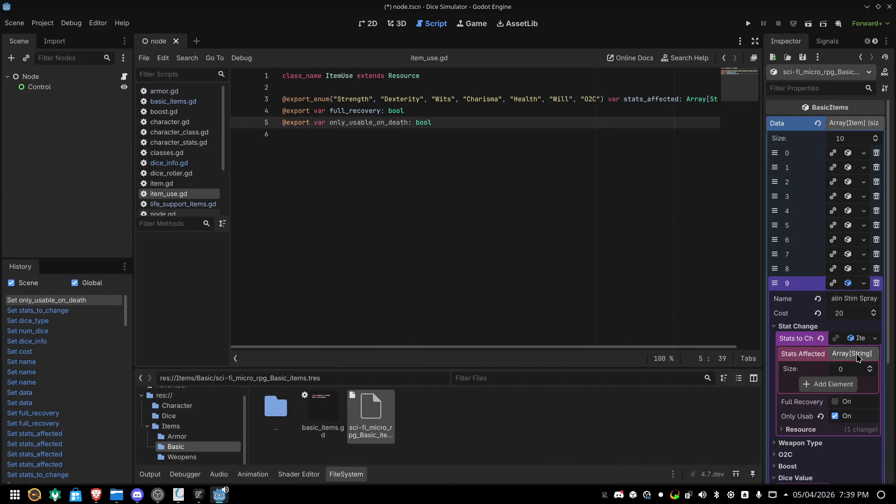
{"action": "left_click", "coordinate": [831, 388]}
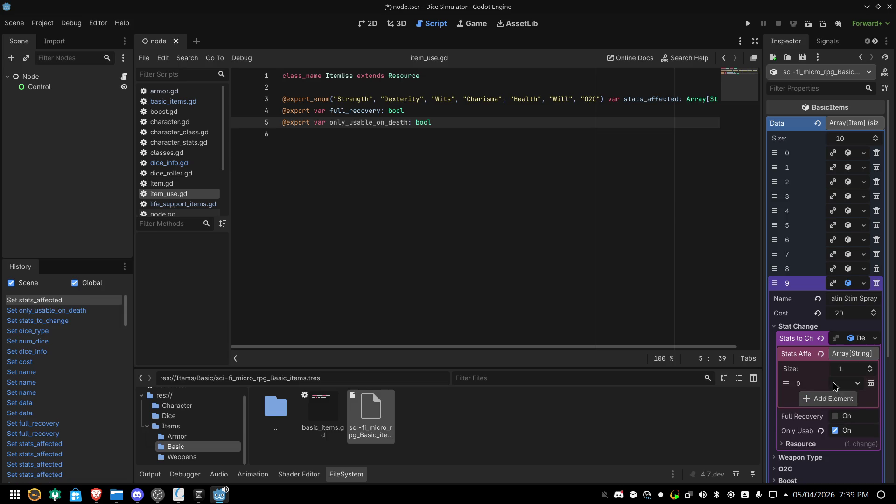
{"action": "left_click", "coordinate": [845, 384]}
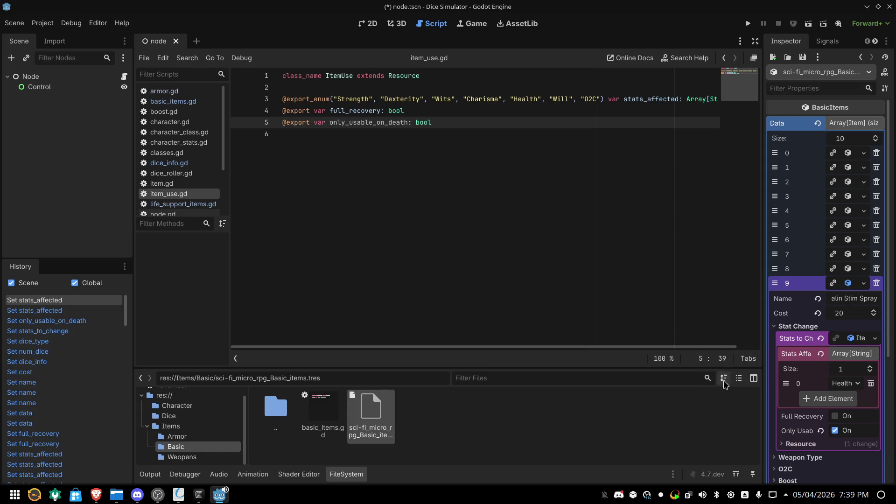
{"action": "left_click", "coordinate": [855, 338]}
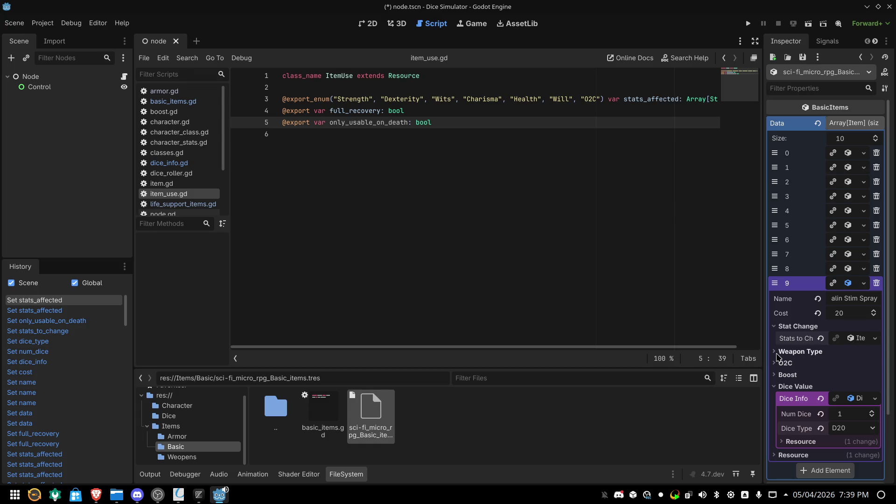
{"action": "left_click", "coordinate": [778, 356]}
{"action": "left_click", "coordinate": [776, 354]}
{"action": "left_click", "coordinate": [858, 344]}
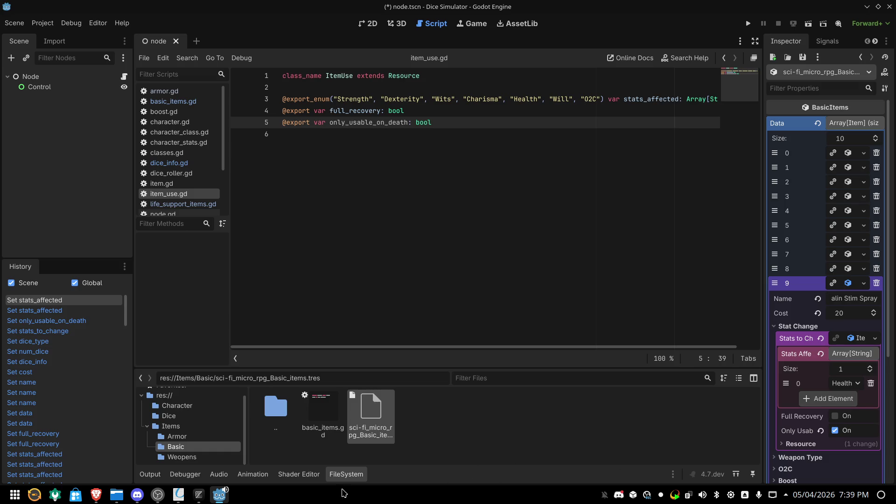
Step: Scroll the rulebook from the Leveling Up rules on page 24 down to the Doorway Chart (D6) on page 29
{"action": "left_click", "coordinate": [179, 495]}
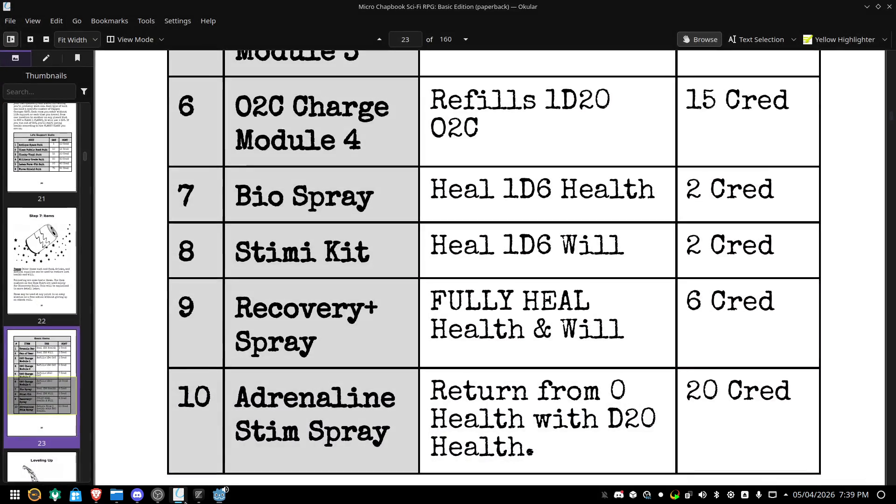
{"action": "scroll", "coordinate": [289, 452], "scroll_direction": "down", "scroll_amount": 3}
{"action": "scroll", "coordinate": [306, 451], "scroll_direction": "down", "scroll_amount": 6}
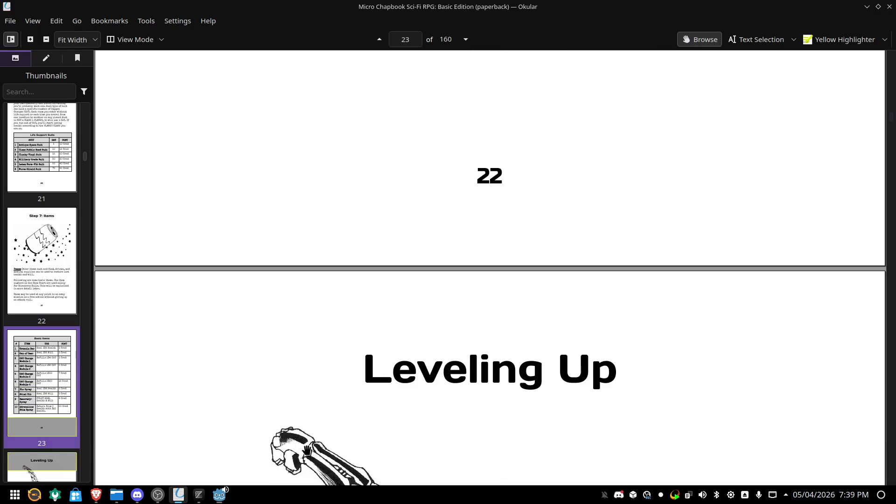
{"action": "scroll", "coordinate": [306, 450], "scroll_direction": "up", "scroll_amount": 8}
{"action": "scroll", "coordinate": [307, 450], "scroll_direction": "down", "scroll_amount": 15}
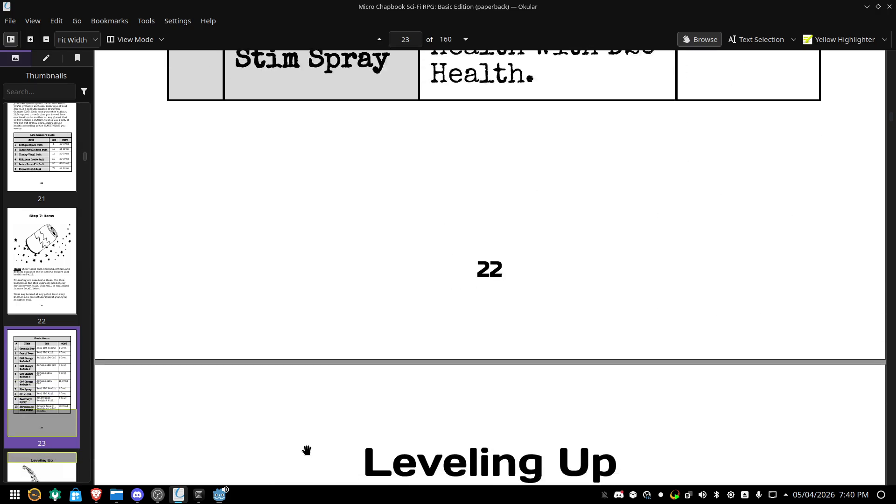
{"action": "scroll", "coordinate": [308, 449], "scroll_direction": "down", "scroll_amount": 9}
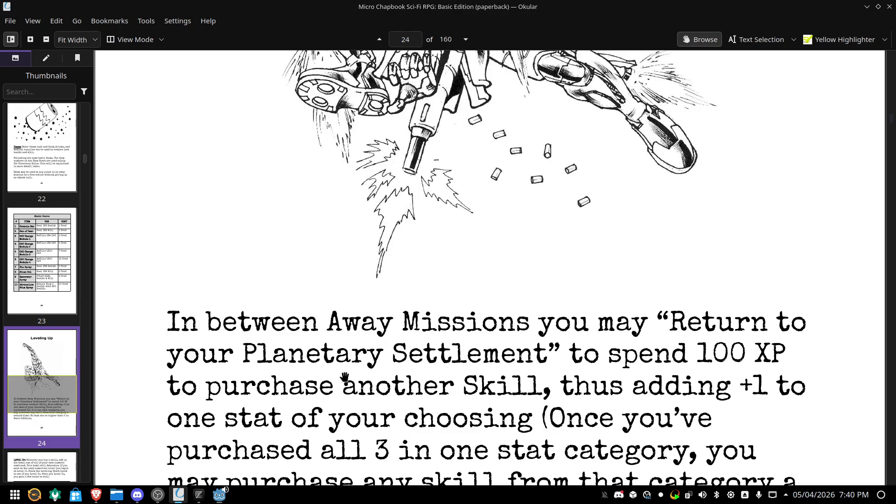
{"action": "scroll", "coordinate": [400, 340], "scroll_direction": "down", "scroll_amount": 4}
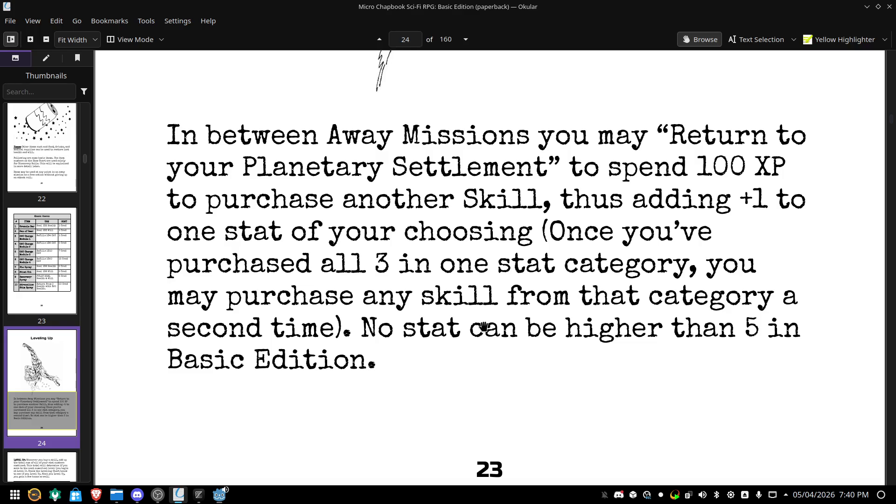
{"action": "scroll", "coordinate": [518, 306], "scroll_direction": "down", "scroll_amount": 4}
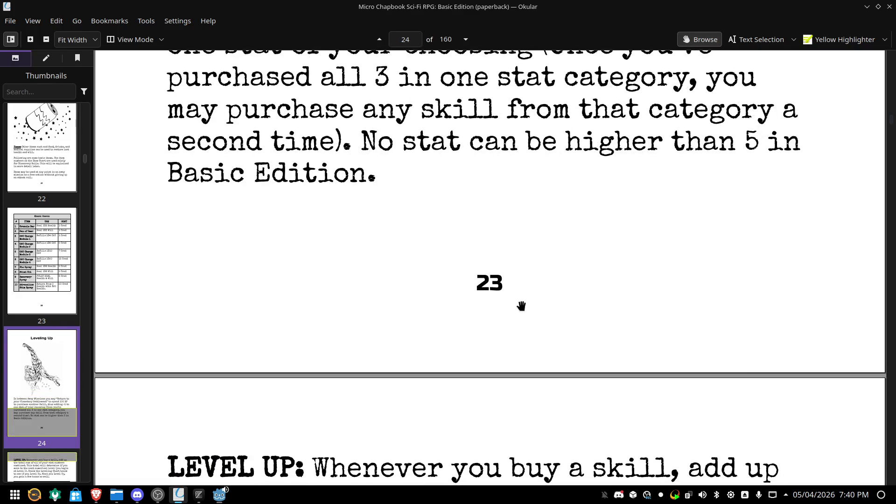
{"action": "scroll", "coordinate": [520, 306], "scroll_direction": "up", "scroll_amount": 2}
{"action": "scroll", "coordinate": [526, 307], "scroll_direction": "up", "scroll_amount": 2}
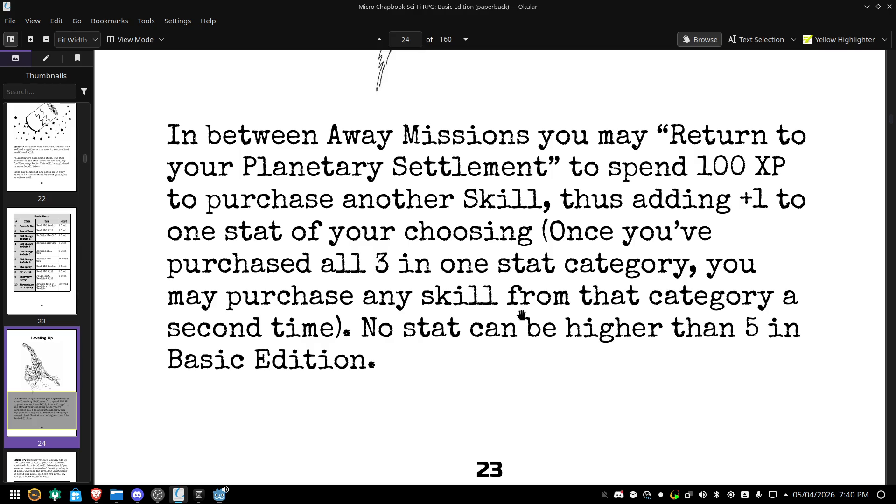
{"action": "scroll", "coordinate": [535, 304], "scroll_direction": "down", "scroll_amount": 8}
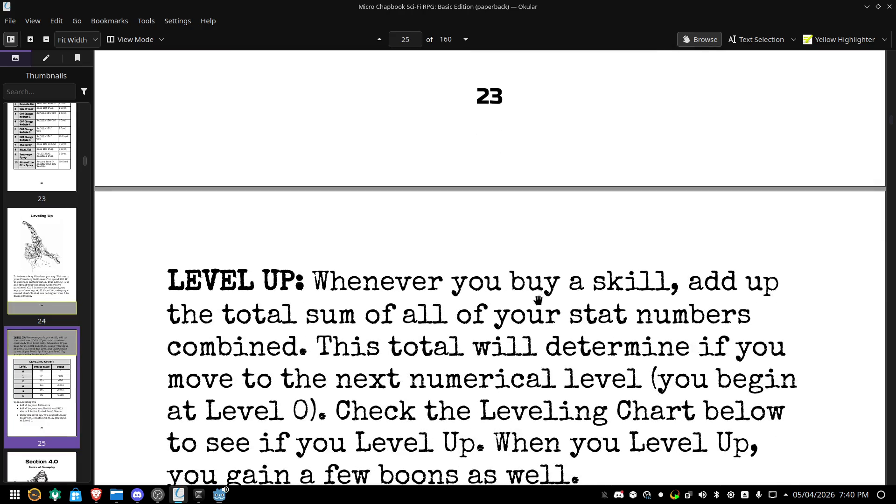
{"action": "scroll", "coordinate": [542, 299], "scroll_direction": "down", "scroll_amount": 2}
{"action": "scroll", "coordinate": [541, 299], "scroll_direction": "down", "scroll_amount": 7}
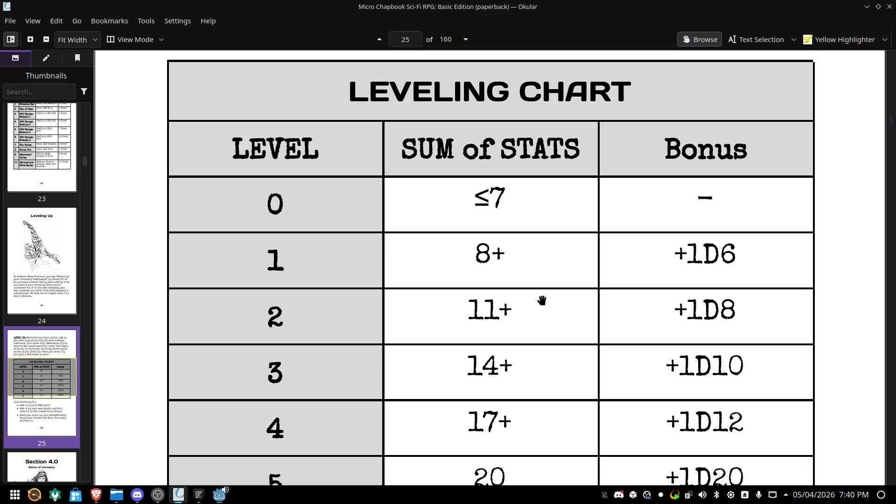
{"action": "scroll", "coordinate": [541, 300], "scroll_direction": "down", "scroll_amount": 3}
{"action": "scroll", "coordinate": [541, 300], "scroll_direction": "down", "scroll_amount": 3}
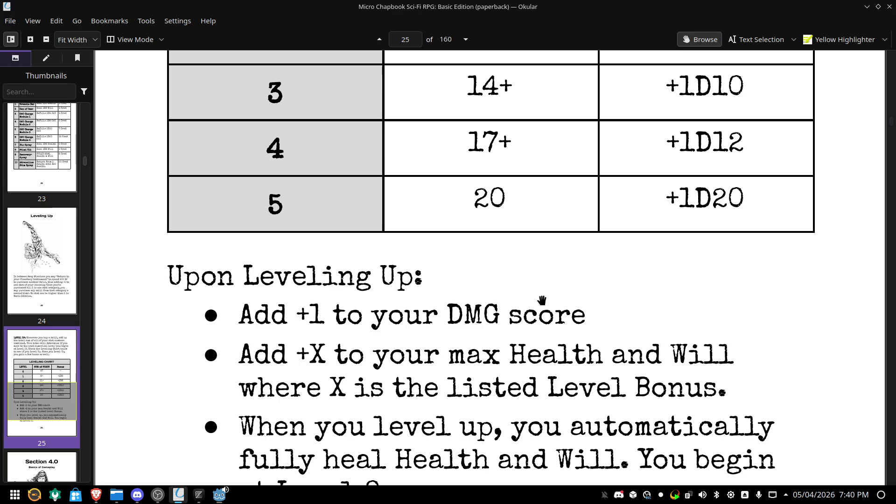
{"action": "scroll", "coordinate": [541, 300], "scroll_direction": "down", "scroll_amount": 9}
{"action": "scroll", "coordinate": [541, 300], "scroll_direction": "down", "scroll_amount": 17}
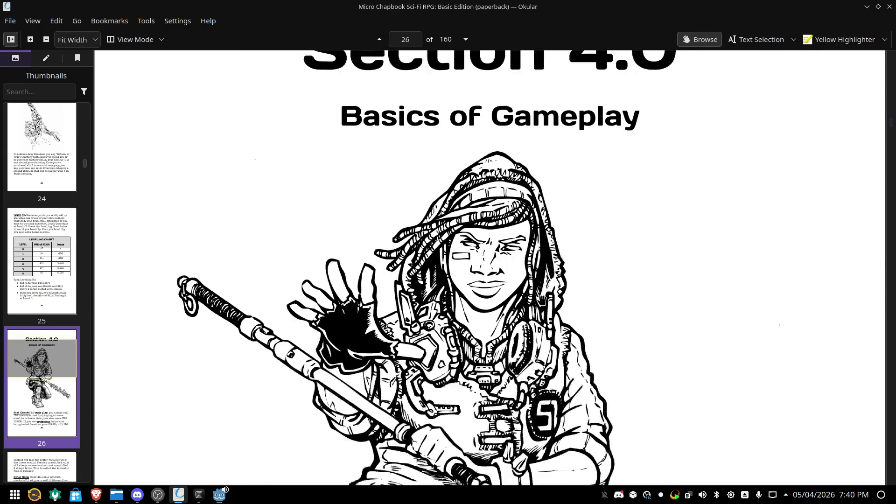
{"action": "scroll", "coordinate": [541, 300], "scroll_direction": "down", "scroll_amount": 4}
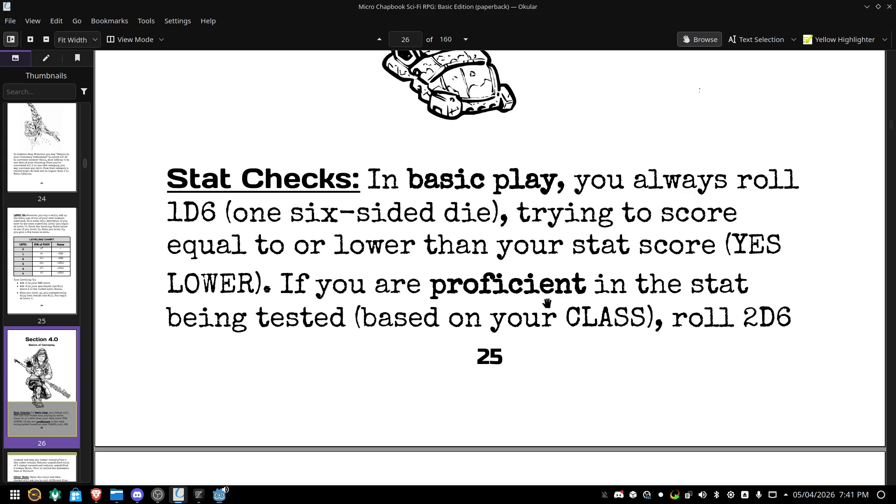
{"action": "scroll", "coordinate": [550, 303], "scroll_direction": "down", "scroll_amount": 10}
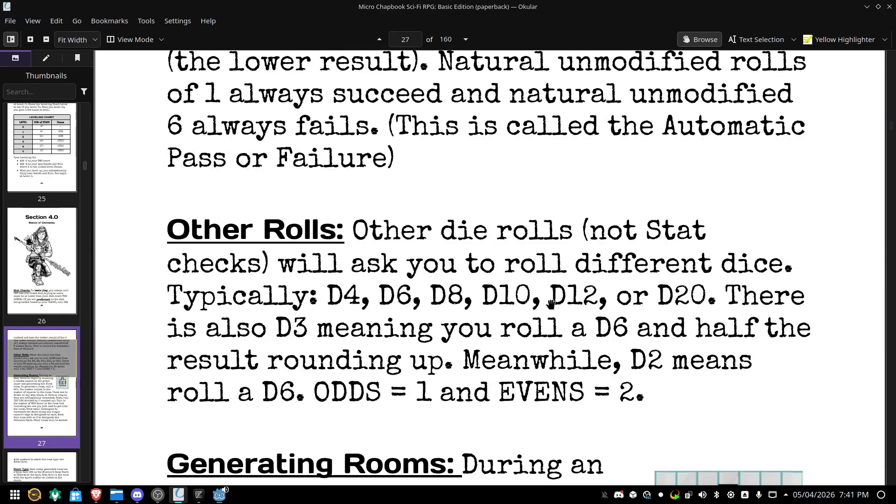
{"action": "scroll", "coordinate": [551, 303], "scroll_direction": "down", "scroll_amount": 3}
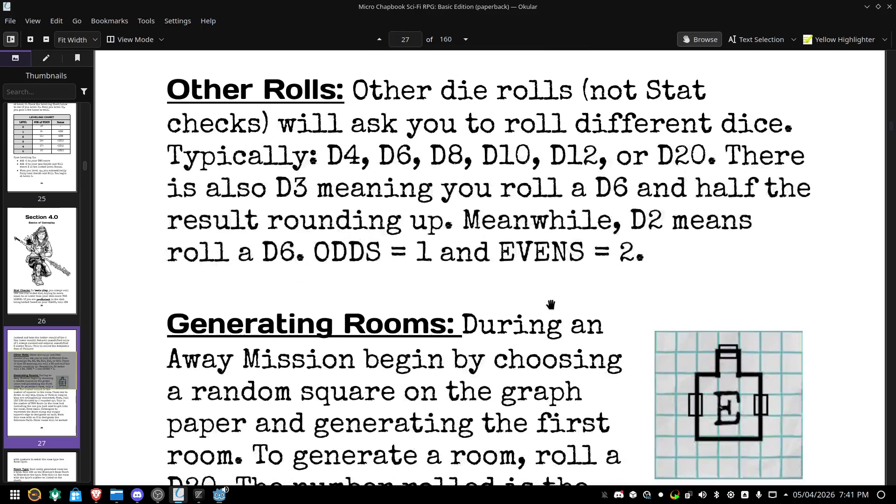
{"action": "scroll", "coordinate": [550, 304], "scroll_direction": "down", "scroll_amount": 1}
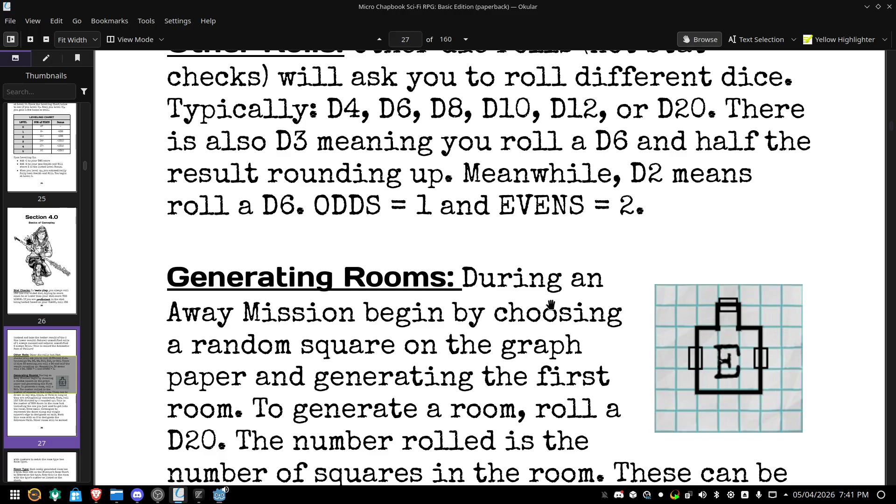
{"action": "scroll", "coordinate": [551, 304], "scroll_direction": "down", "scroll_amount": 10}
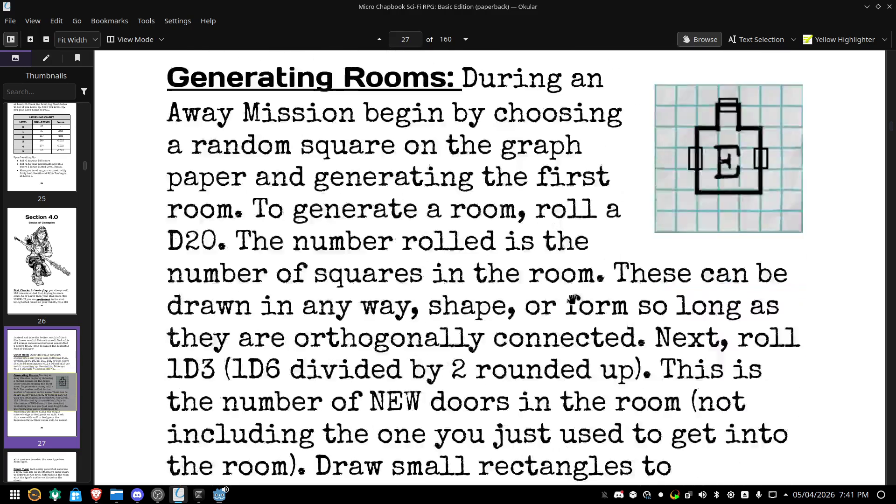
{"action": "scroll", "coordinate": [556, 316], "scroll_direction": "down", "scroll_amount": 5}
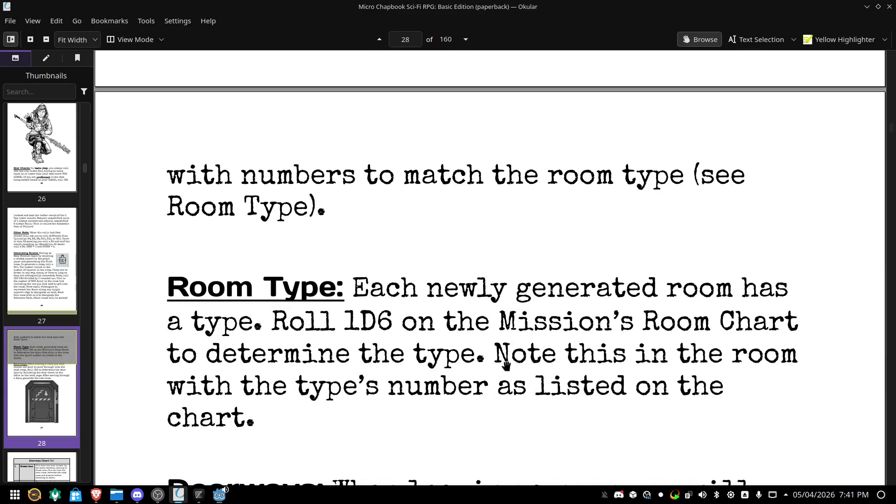
{"action": "scroll", "coordinate": [512, 355], "scroll_direction": "down", "scroll_amount": 19}
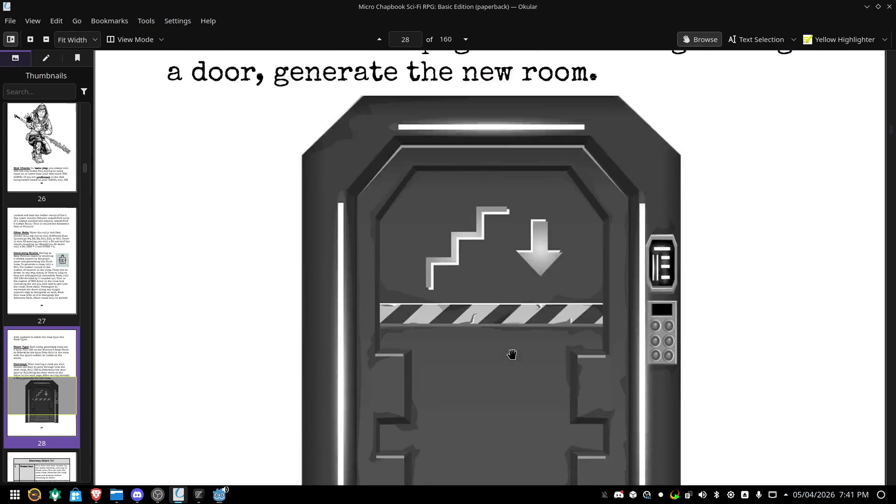
{"action": "scroll", "coordinate": [512, 355], "scroll_direction": "down", "scroll_amount": 3}
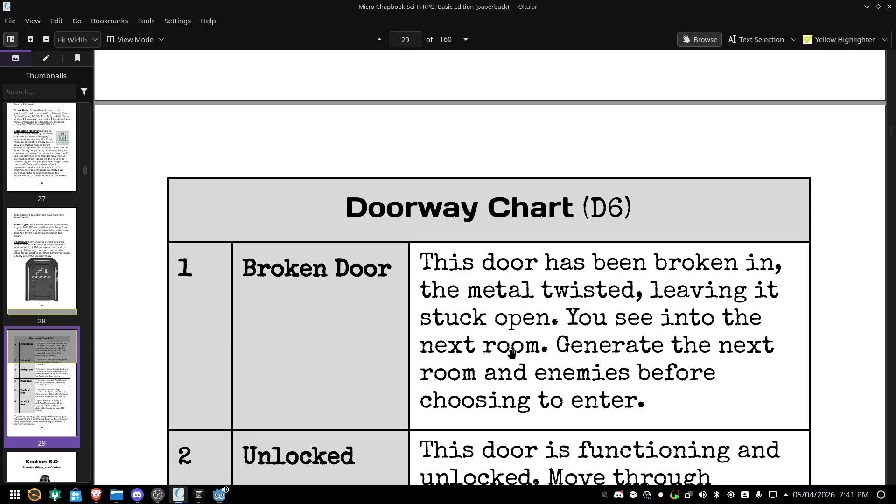
{"action": "scroll", "coordinate": [511, 354], "scroll_direction": "down", "scroll_amount": 2}
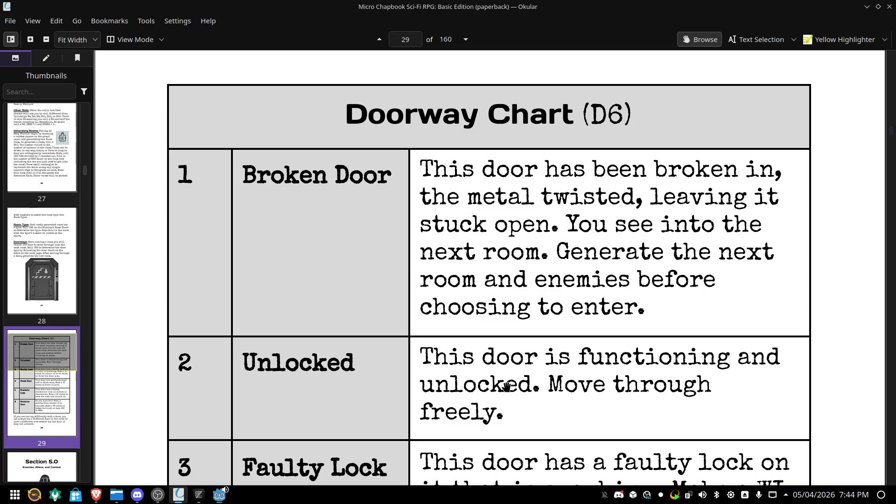
Step: Scroll the rulebook back from page 29 to the Stat Checks rules on page 26
{"action": "scroll", "coordinate": [510, 387], "scroll_direction": "down", "scroll_amount": 4}
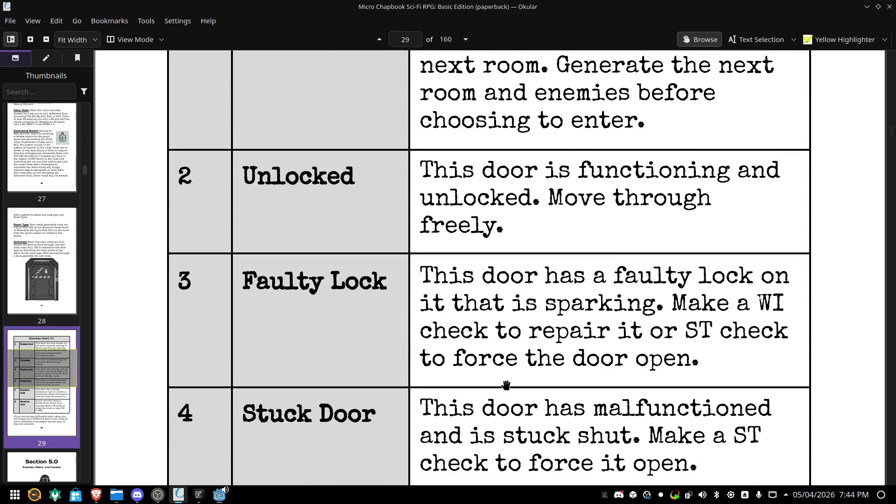
{"action": "scroll", "coordinate": [505, 385], "scroll_direction": "down", "scroll_amount": 4}
{"action": "scroll", "coordinate": [506, 385], "scroll_direction": "up", "scroll_amount": 4}
{"action": "scroll", "coordinate": [506, 385], "scroll_direction": "up", "scroll_amount": 12}
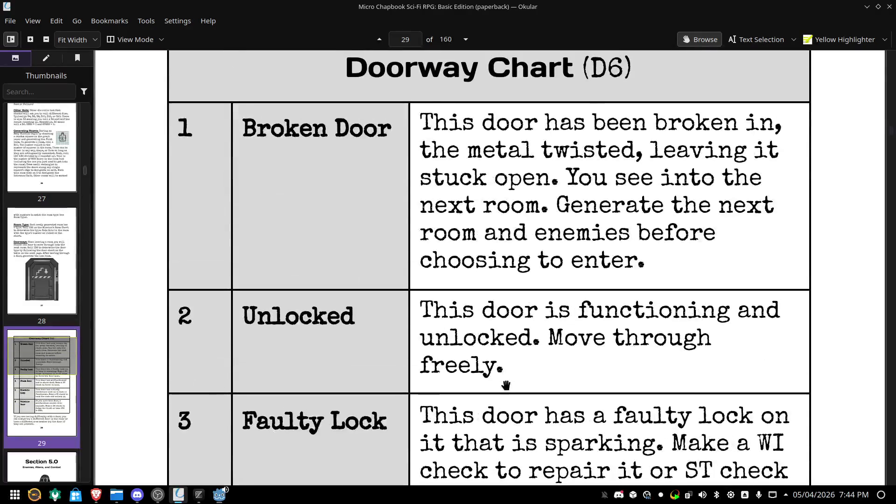
{"action": "scroll", "coordinate": [506, 386], "scroll_direction": "up", "scroll_amount": 8}
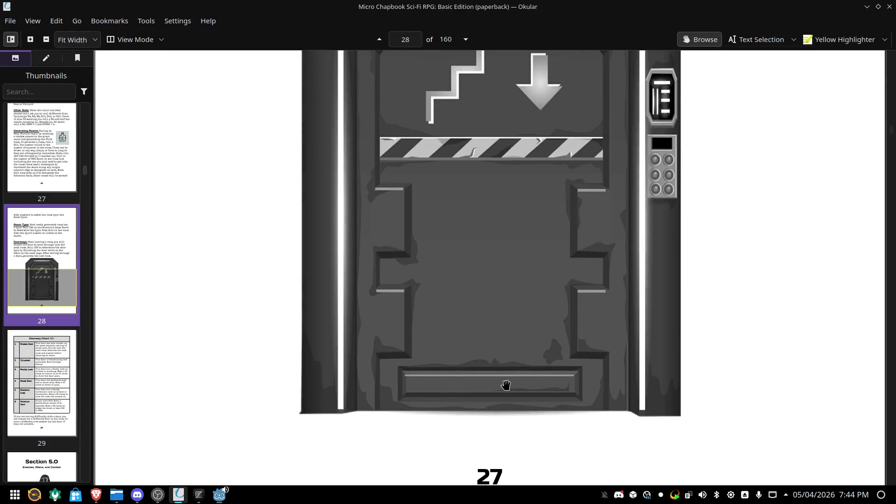
{"action": "scroll", "coordinate": [424, 430], "scroll_direction": "up", "scroll_amount": 7}
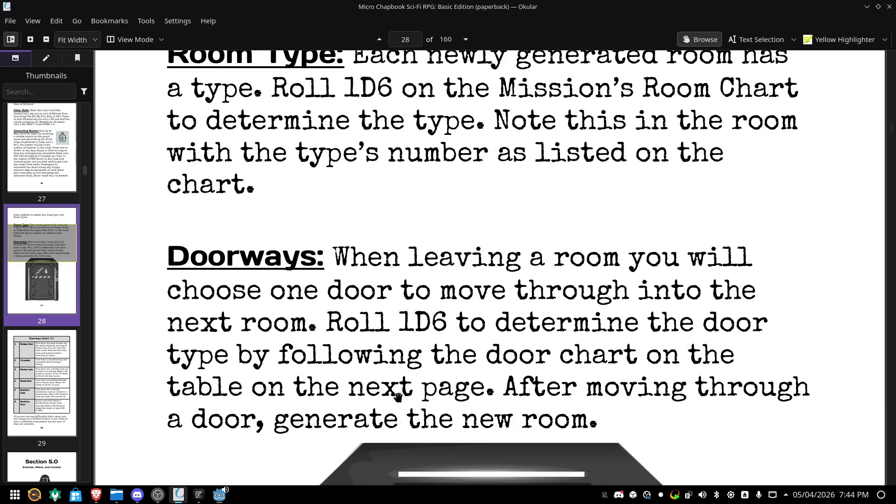
{"action": "scroll", "coordinate": [398, 396], "scroll_direction": "up", "scroll_amount": 2}
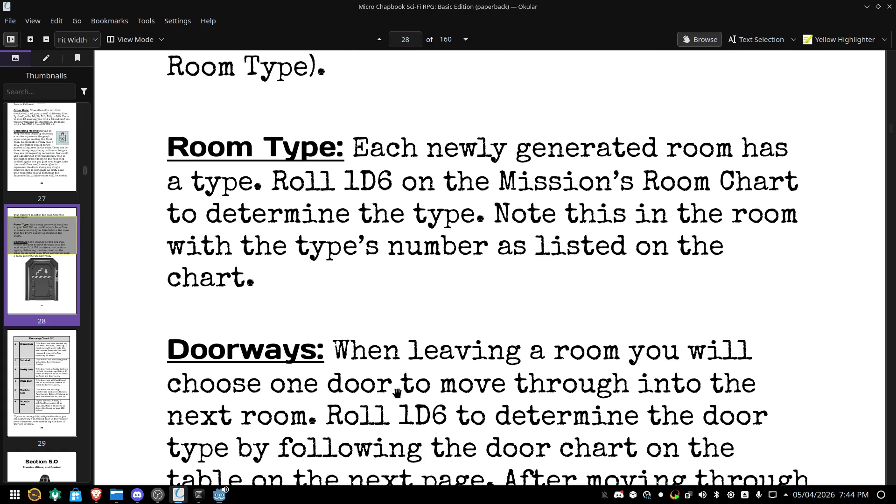
{"action": "scroll", "coordinate": [397, 392], "scroll_direction": "up", "scroll_amount": 10}
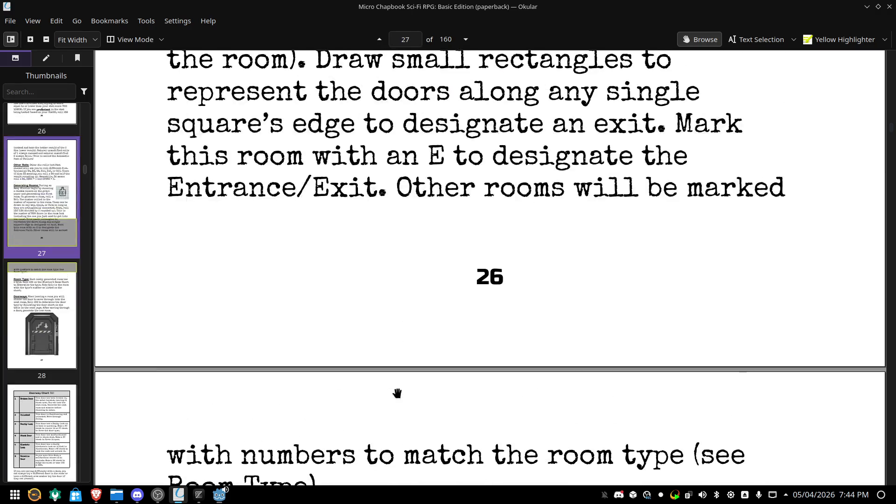
{"action": "scroll", "coordinate": [397, 393], "scroll_direction": "up", "scroll_amount": 8}
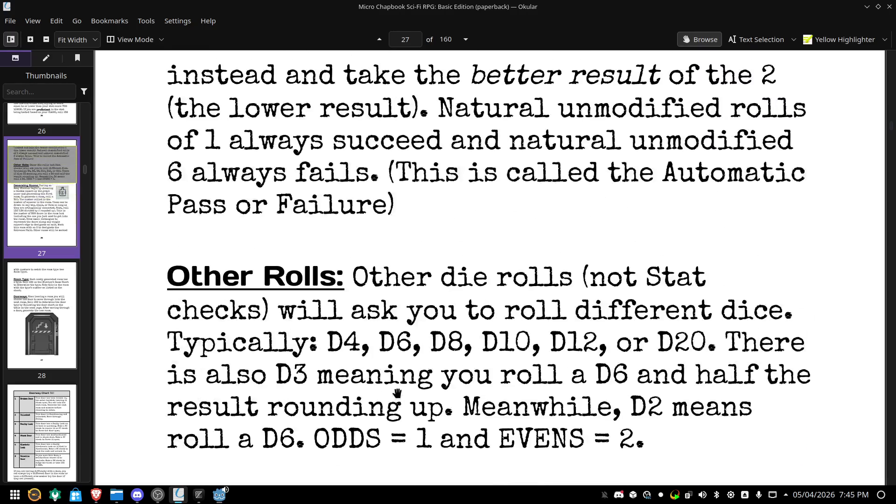
{"action": "scroll", "coordinate": [397, 393], "scroll_direction": "up", "scroll_amount": 4}
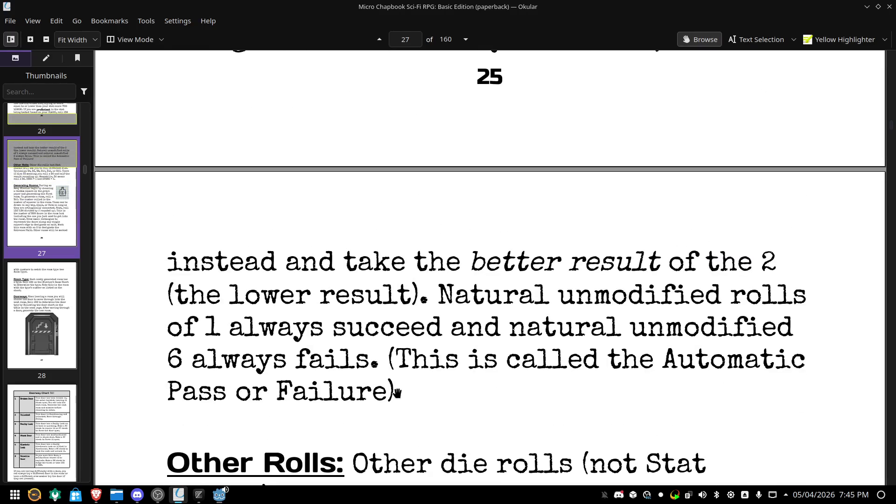
{"action": "scroll", "coordinate": [397, 394], "scroll_direction": "up", "scroll_amount": 6}
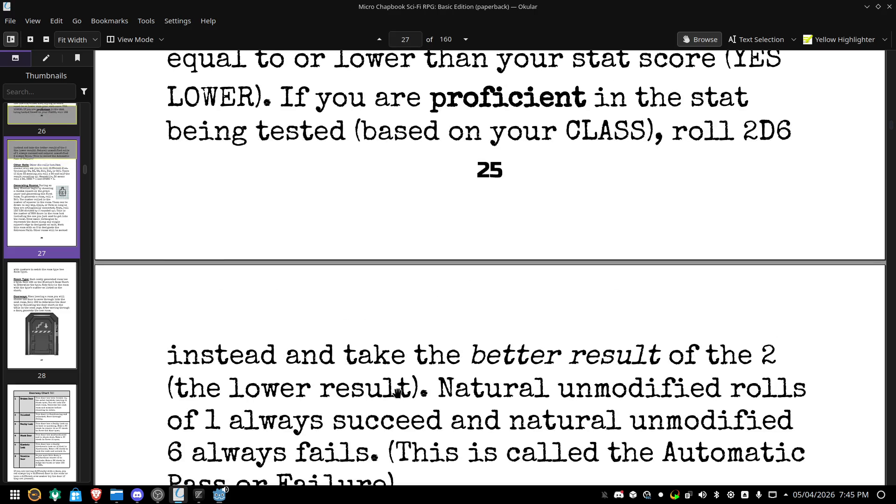
{"action": "scroll", "coordinate": [397, 393], "scroll_direction": "up", "scroll_amount": 3}
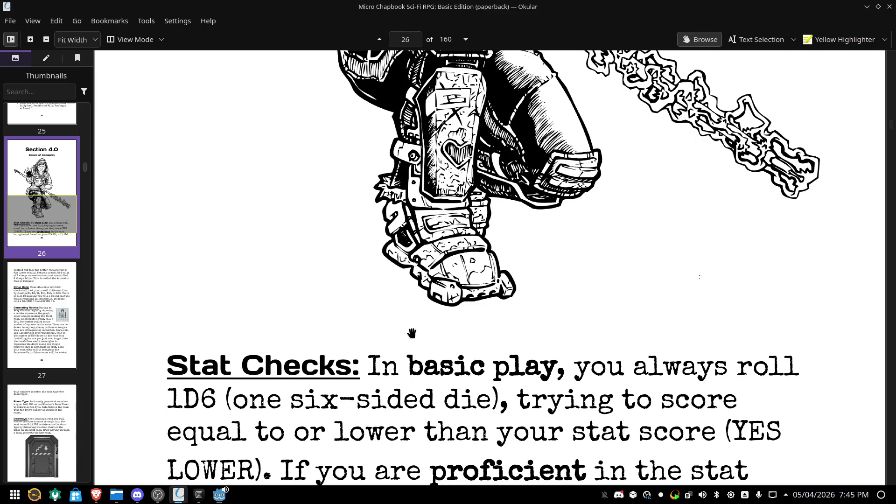
{"action": "scroll", "coordinate": [402, 329], "scroll_direction": "down", "scroll_amount": 2}
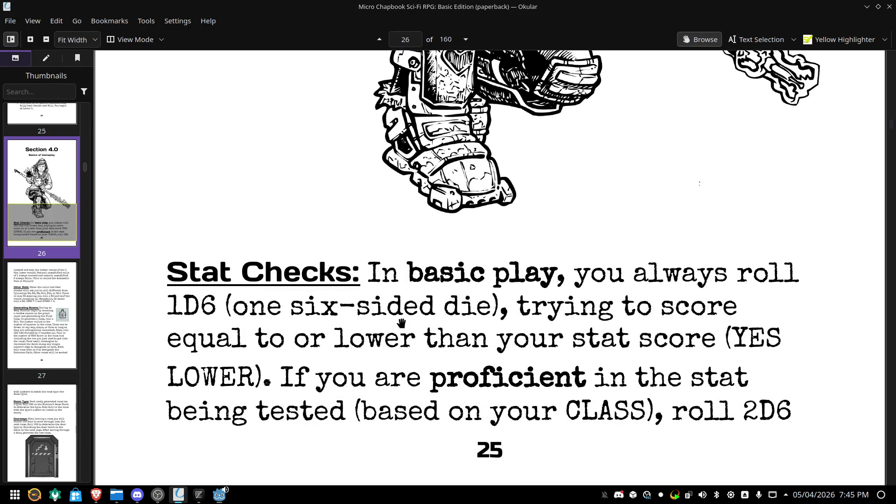
{"action": "scroll", "coordinate": [401, 323], "scroll_direction": "down", "scroll_amount": 2}
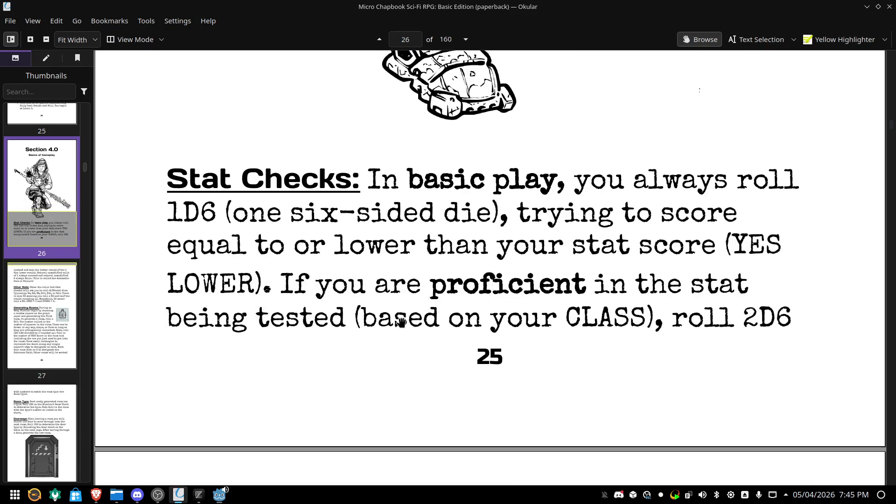
{"action": "scroll", "coordinate": [401, 323], "scroll_direction": "down", "scroll_amount": 3}
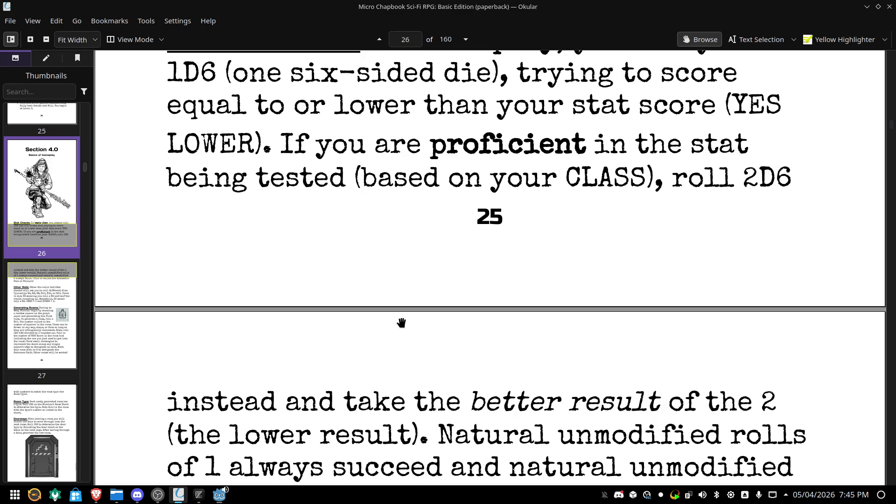
{"action": "scroll", "coordinate": [401, 323], "scroll_direction": "down", "scroll_amount": 1}
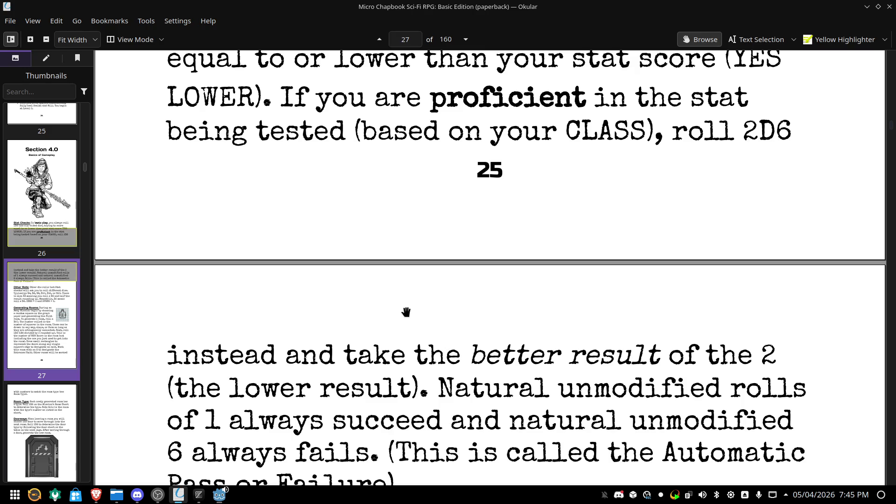
{"action": "scroll", "coordinate": [372, 283], "scroll_direction": "up", "scroll_amount": 3}
{"action": "scroll", "coordinate": [373, 282], "scroll_direction": "up", "scroll_amount": 4}
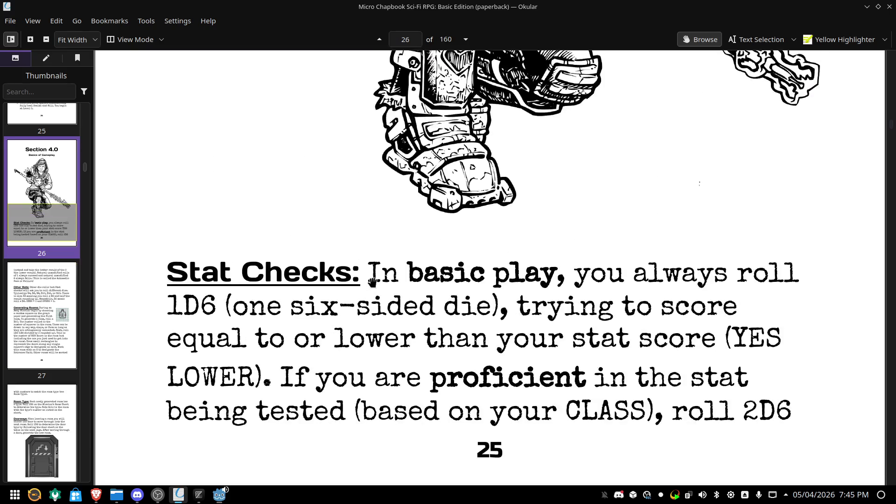
{"action": "scroll", "coordinate": [317, 253], "scroll_direction": "up", "scroll_amount": 15}
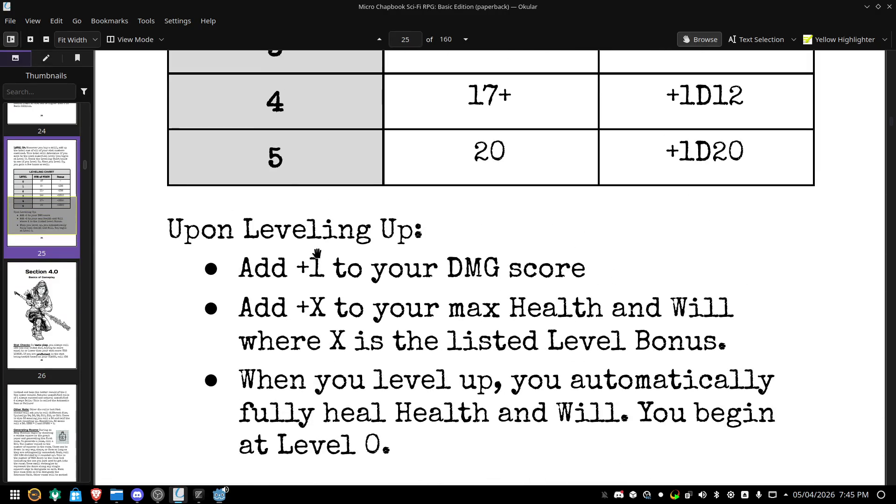
Step: Scroll up to page 25's LEVEL UP rules and Leveling Chart (+1D6 to +1D20)
{"action": "scroll", "coordinate": [315, 255], "scroll_direction": "up", "scroll_amount": 5}
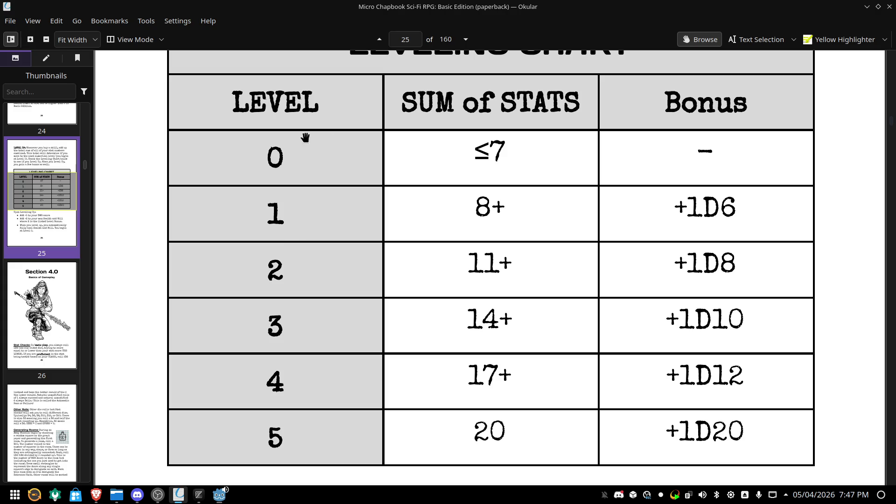
{"action": "scroll", "coordinate": [368, 264], "scroll_direction": "up", "scroll_amount": 3}
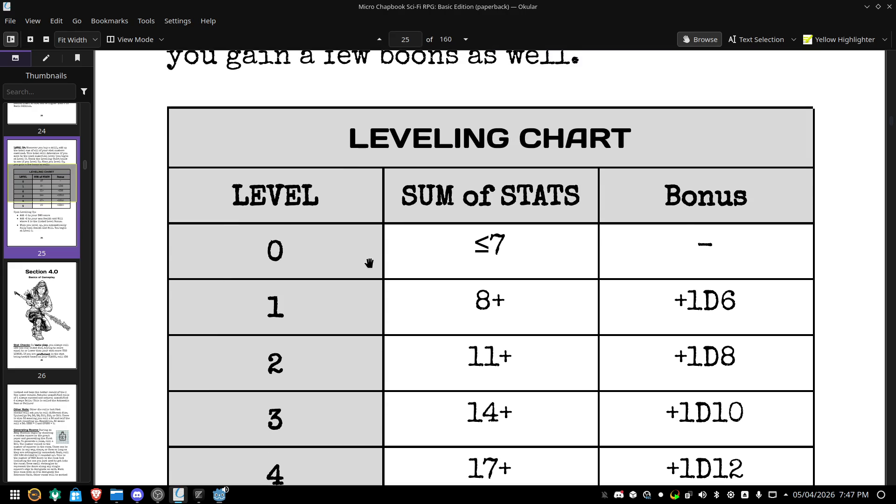
{"action": "scroll", "coordinate": [376, 258], "scroll_direction": "up", "scroll_amount": 8}
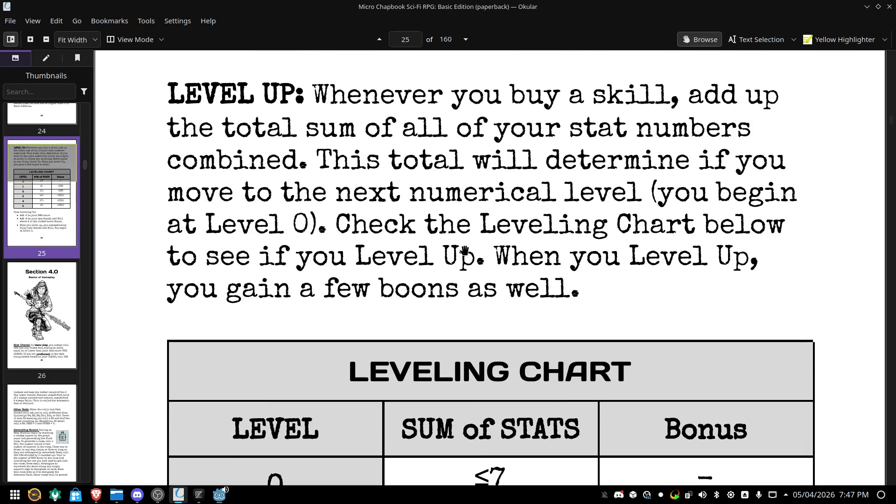
Step: Scroll the rulebook up through page 24 toward the item table on page 23
{"action": "scroll", "coordinate": [464, 252], "scroll_direction": "up", "scroll_amount": 10}
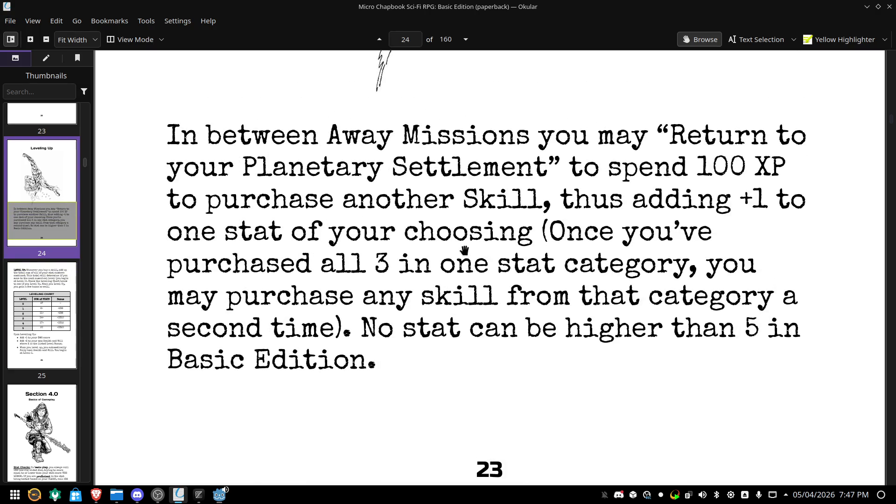
{"action": "scroll", "coordinate": [464, 251], "scroll_direction": "up", "scroll_amount": 10}
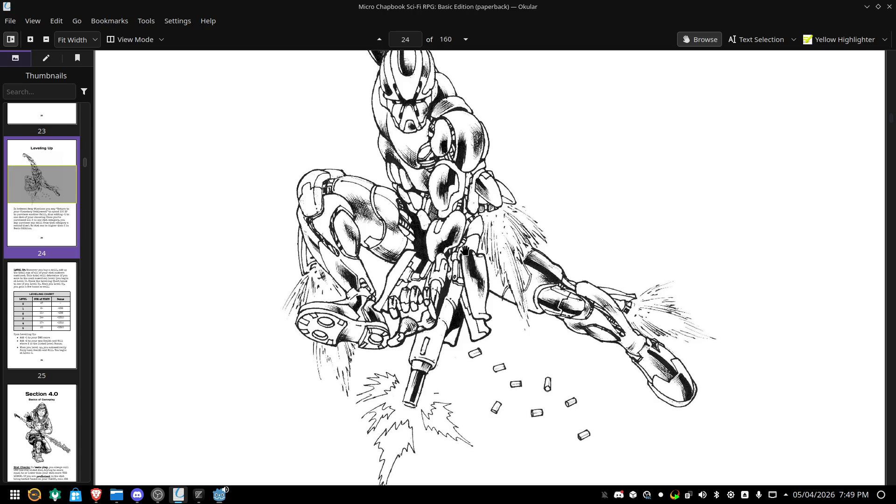
{"action": "scroll", "coordinate": [450, 224], "scroll_direction": "up", "scroll_amount": 10}
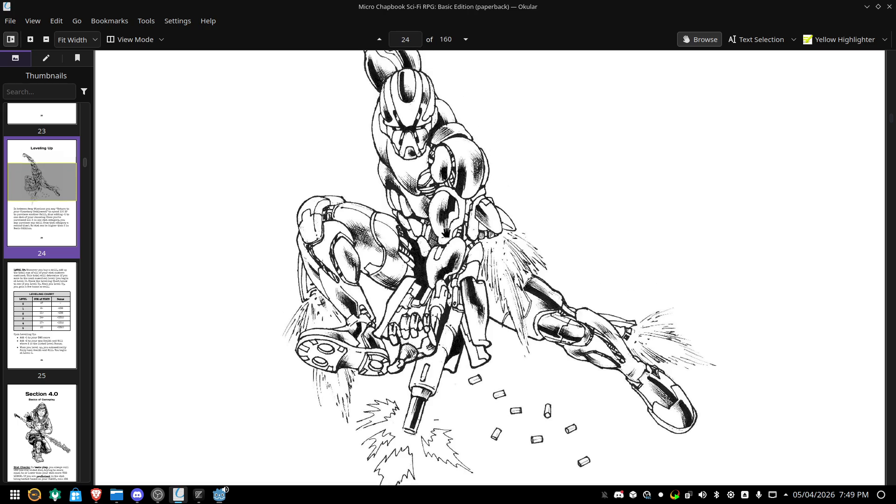
{"action": "scroll", "coordinate": [450, 210], "scroll_direction": "up", "scroll_amount": 10}
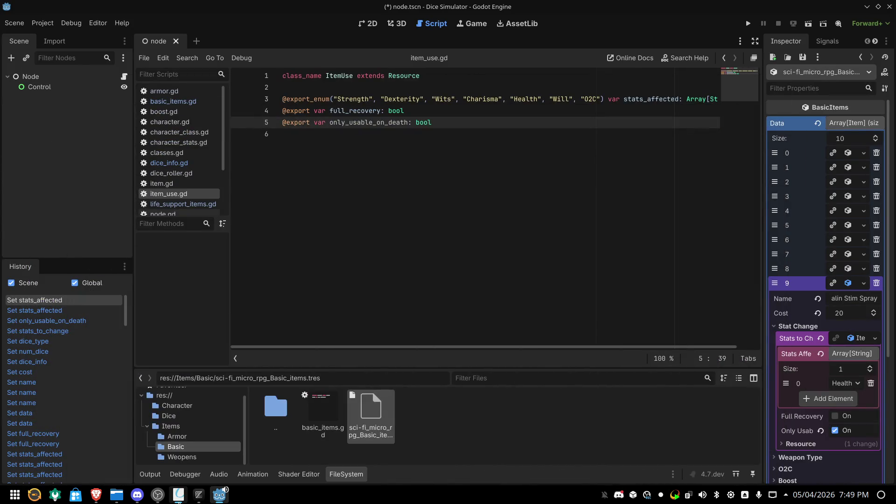
Step: Bring the rulebook forward, then return to the Dice Simulator editor in Godot
{"action": "left_click", "coordinate": [179, 497]}
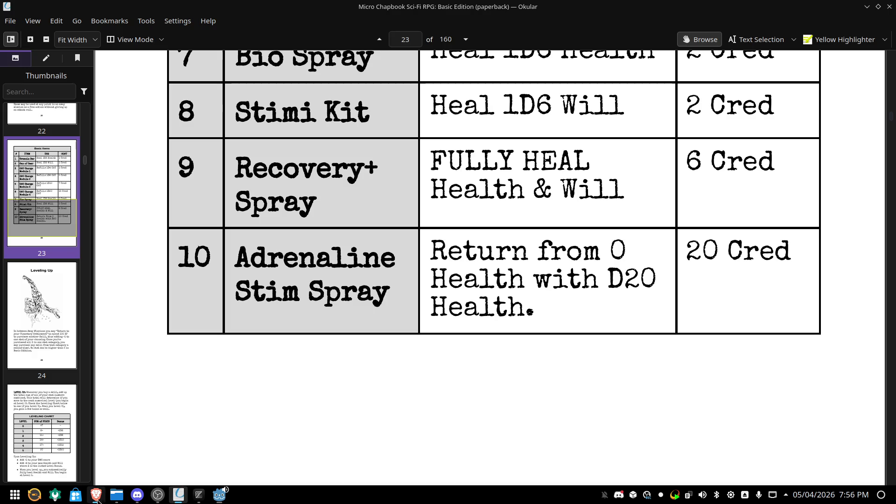
{"action": "left_click", "coordinate": [220, 499]}
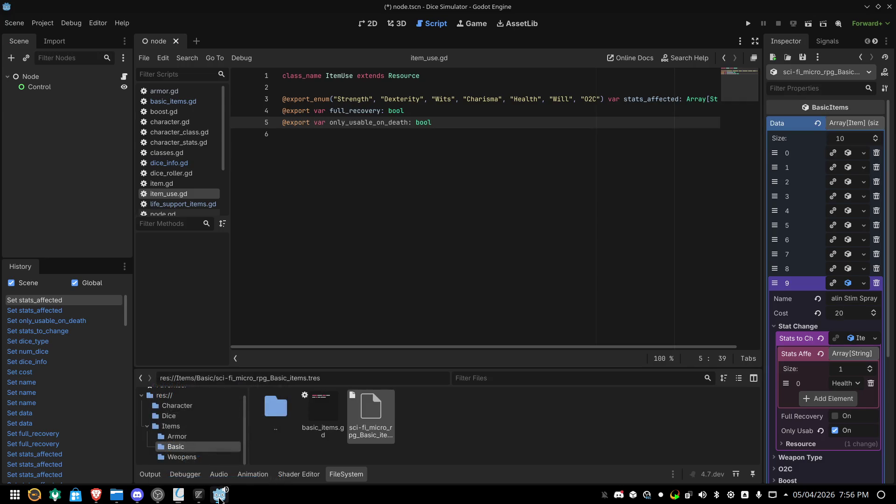
Step: Switch from item_use.gd via o2c.gd to node.gd, showing the display_armor_data function
{"action": "left_click", "coordinate": [385, 231]}
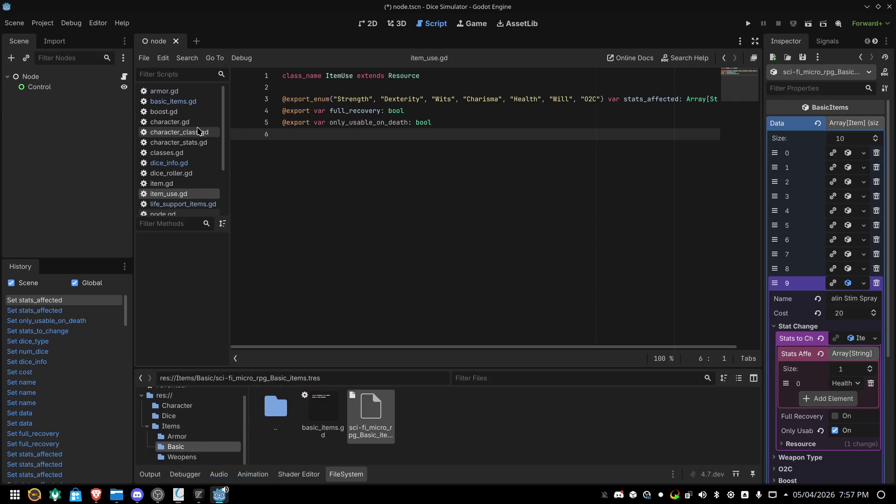
{"action": "scroll", "coordinate": [170, 160], "scroll_direction": "down", "scroll_amount": 3}
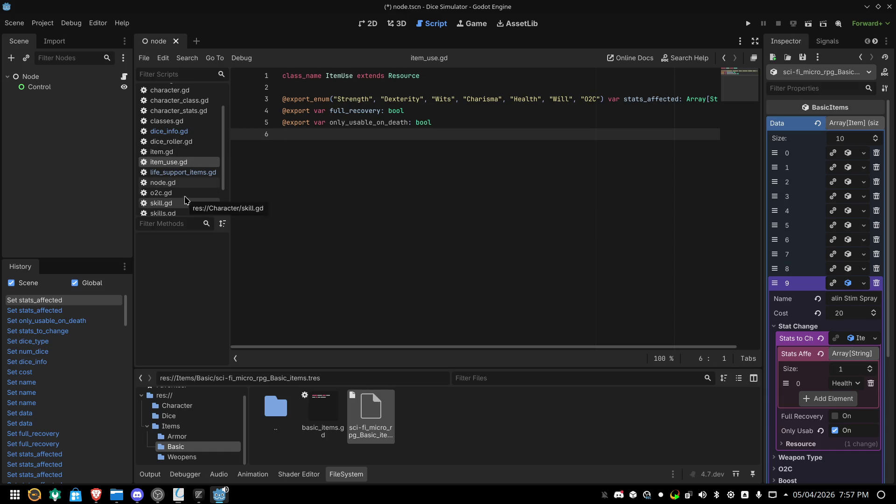
{"action": "scroll", "coordinate": [176, 163], "scroll_direction": "up", "scroll_amount": 2}
{"action": "scroll", "coordinate": [177, 164], "scroll_direction": "up", "scroll_amount": 2}
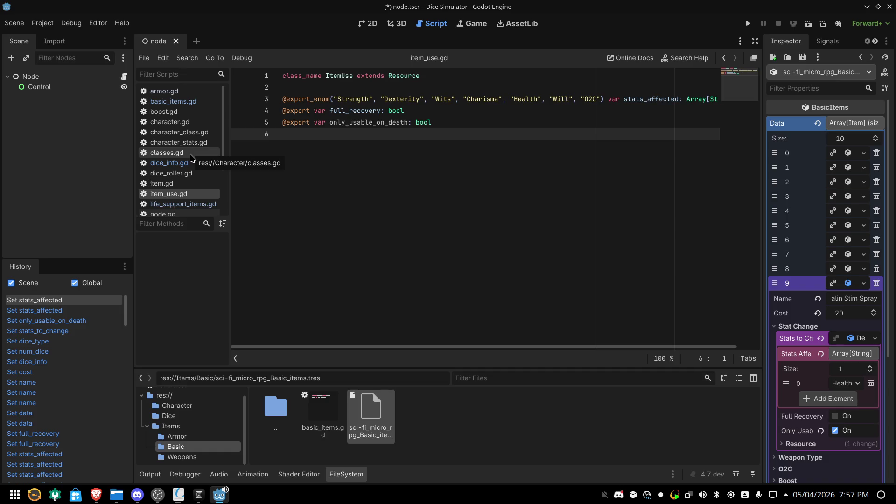
{"action": "scroll", "coordinate": [188, 148], "scroll_direction": "down", "scroll_amount": 3}
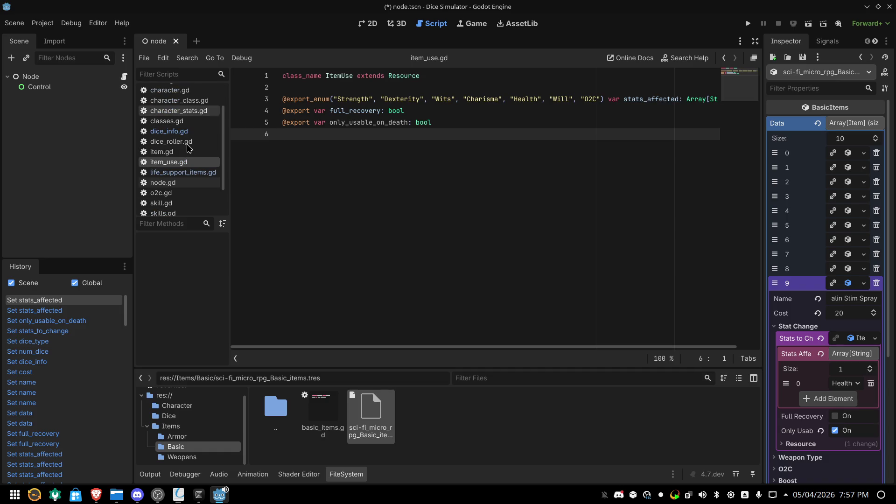
{"action": "scroll", "coordinate": [188, 148], "scroll_direction": "down", "scroll_amount": 3}
{"action": "left_click", "coordinate": [181, 157]}
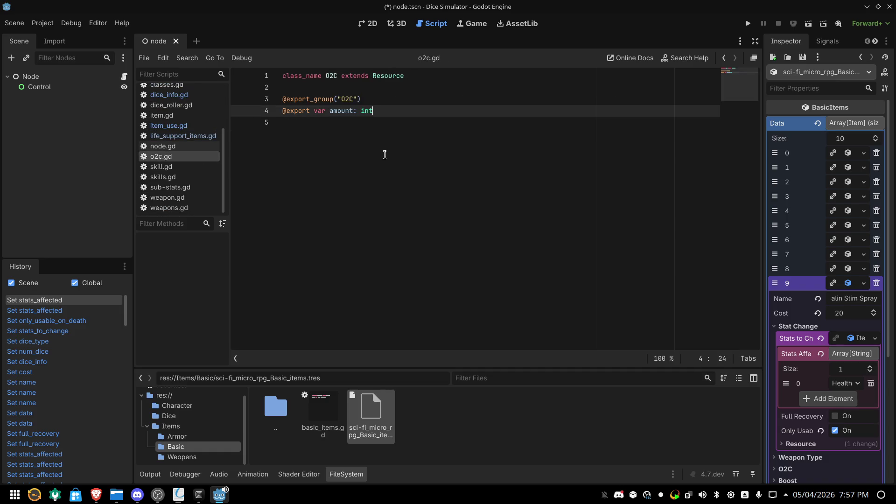
{"action": "left_click", "coordinate": [181, 148]}
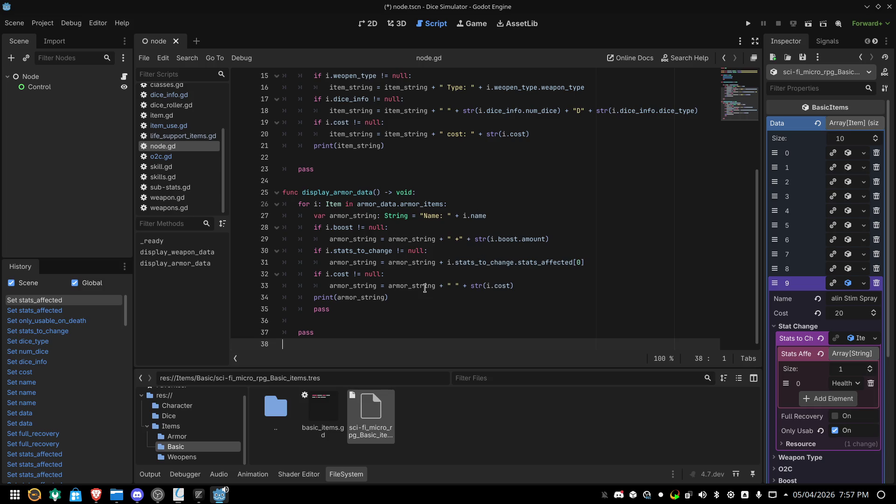
Step: Append 'func display_life_support_items() -> void:' with a 'pass' body after the armor function in node.gd
{"action": "scroll", "coordinate": [426, 285], "scroll_direction": "up", "scroll_amount": 5}
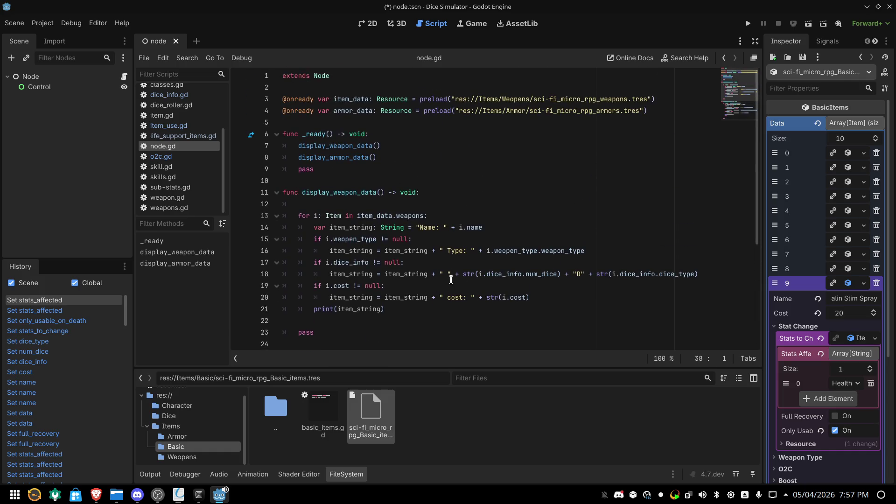
{"action": "scroll", "coordinate": [451, 279], "scroll_direction": "down", "scroll_amount": 5}
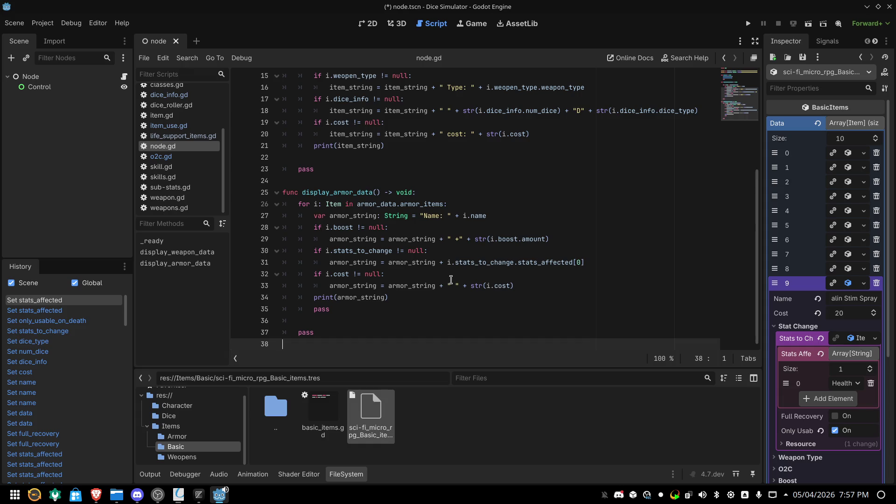
{"action": "key", "text": "Return"}
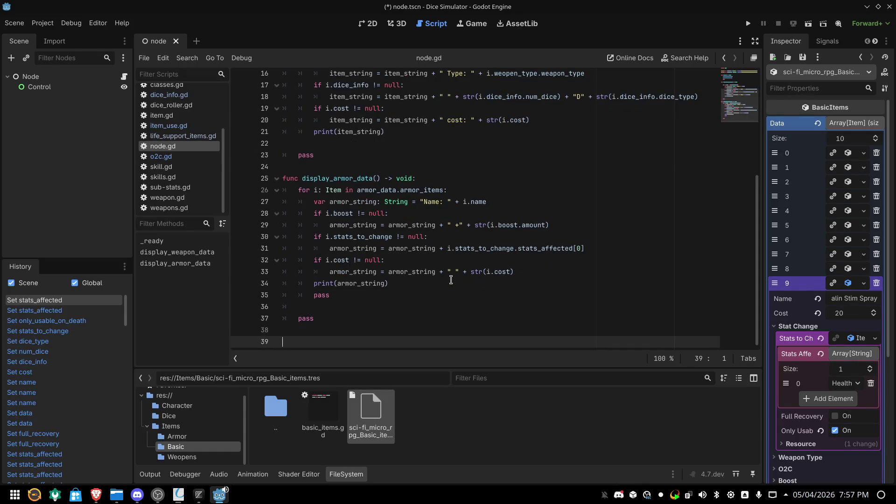
{"action": "type", "text": "func dis"}
{"action": "type", "text": "play"}
{"action": "type", "text": "_"}
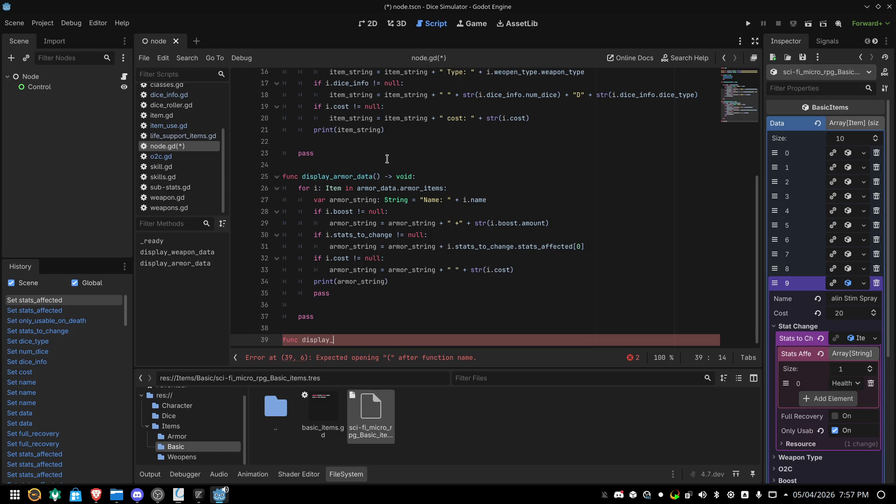
{"action": "scroll", "coordinate": [401, 131], "scroll_direction": "up", "scroll_amount": 5}
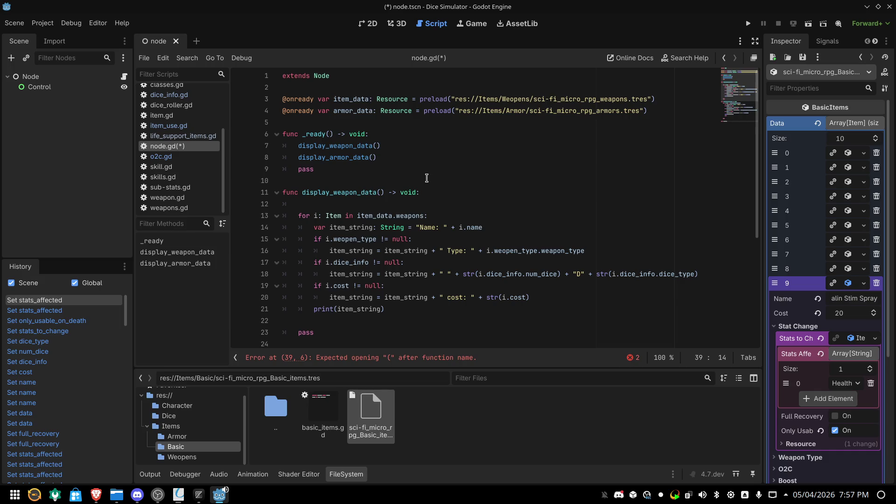
{"action": "scroll", "coordinate": [427, 179], "scroll_direction": "down", "scroll_amount": 5}
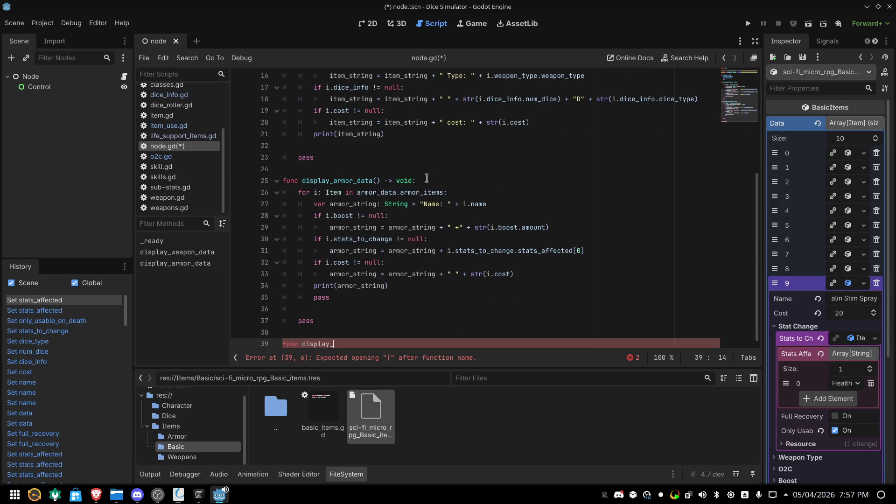
{"action": "type", "text": "life_support_"}
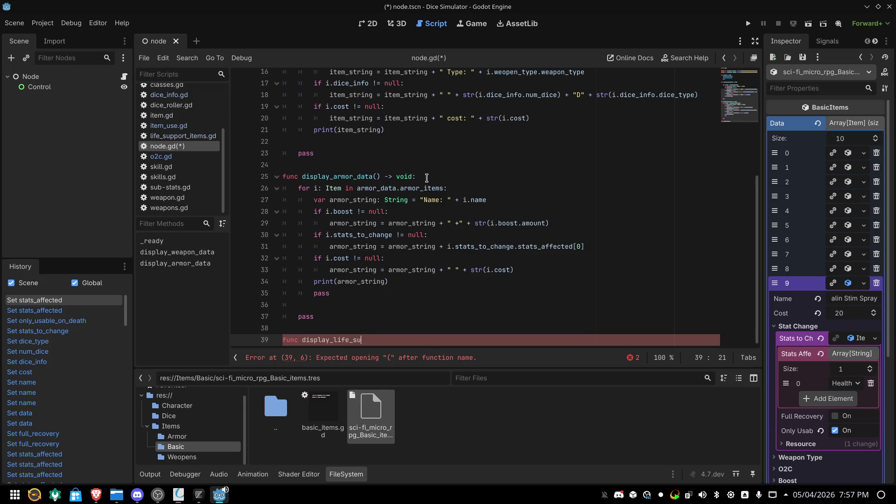
{"action": "type", "text": "items"}
{"action": "type", "text": "() "}
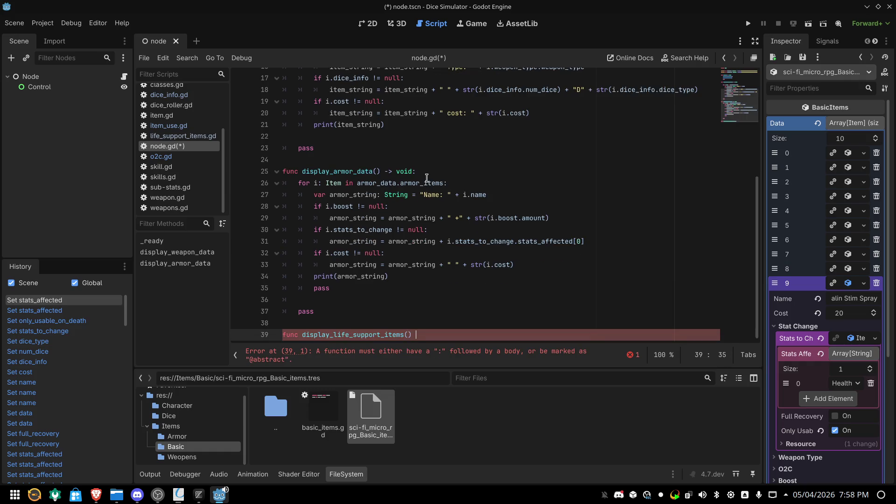
{"action": "type", "text": "-> "}
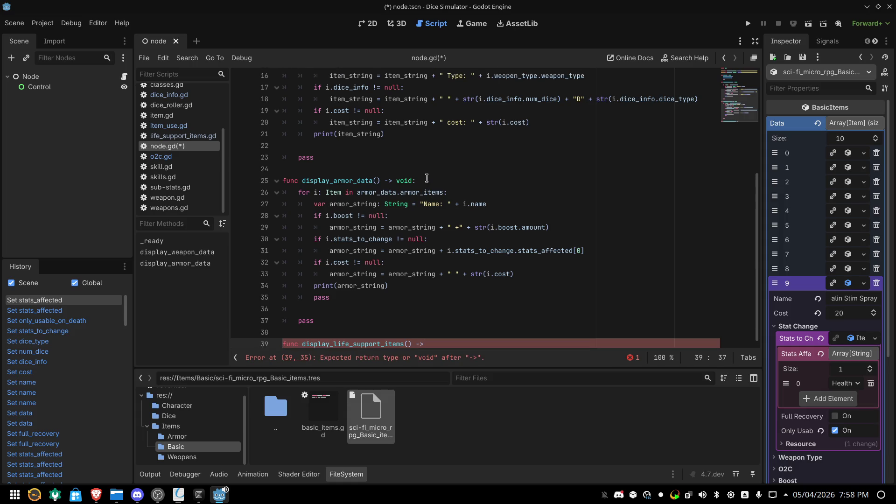
{"action": "type", "text": "void"}
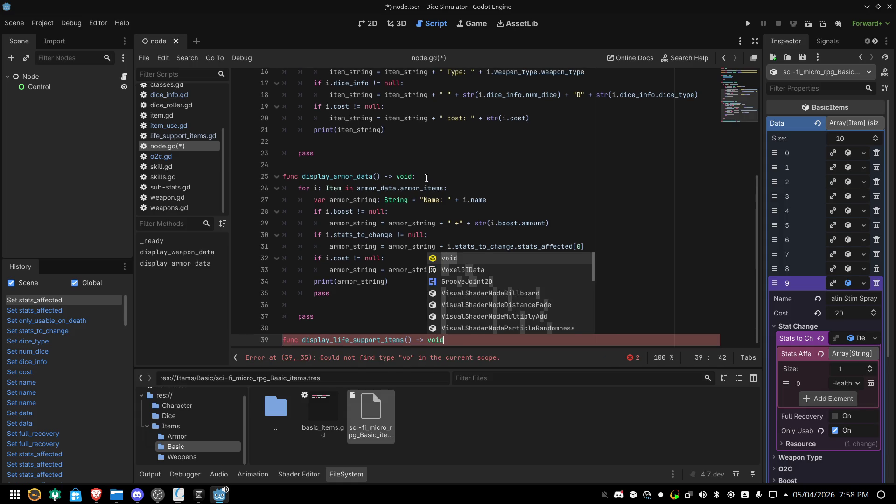
{"action": "type", "text": ":"}
{"action": "key", "text": "Return"}
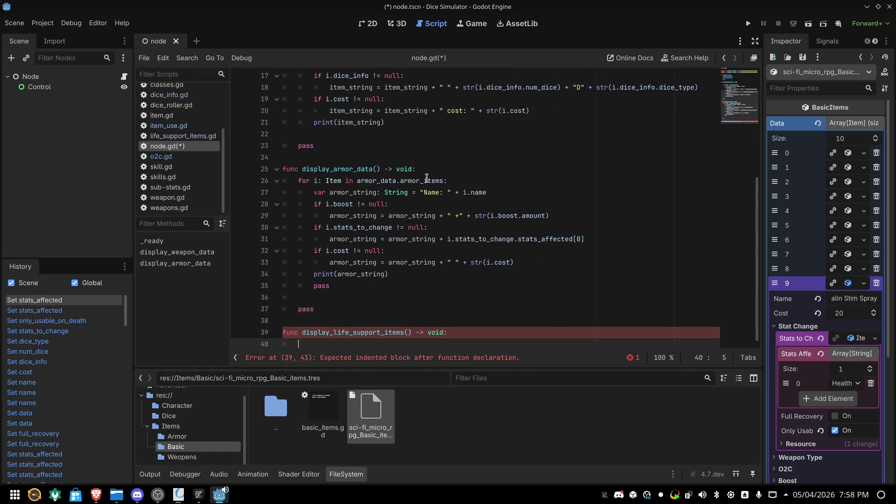
{"action": "type", "text": "pass"}
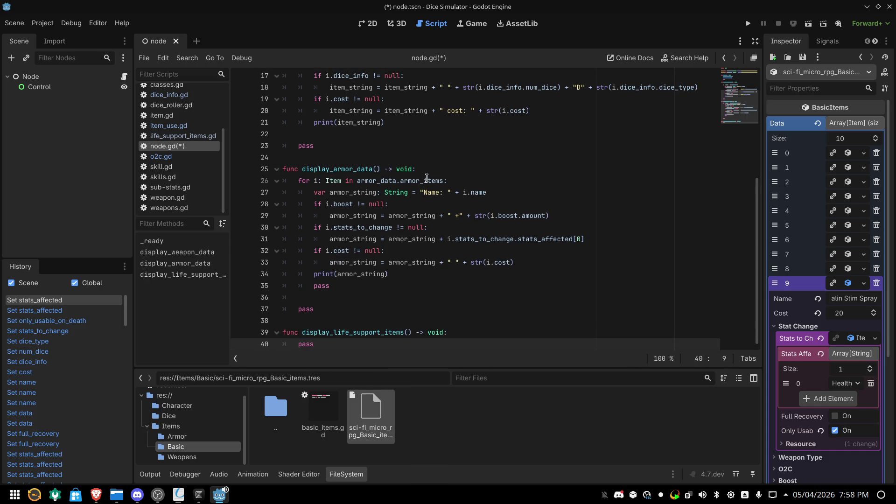
{"action": "key", "text": "Up"}
{"action": "key", "text": "Up"}
{"action": "key", "text": "Up"}
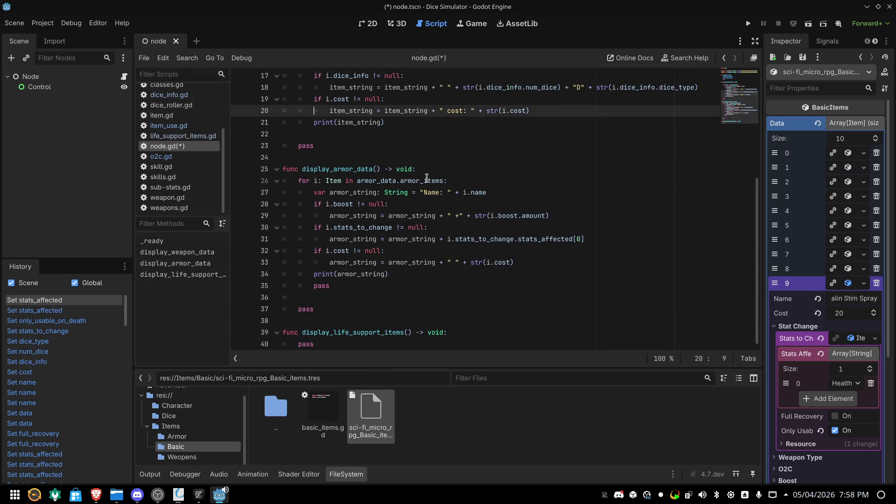
{"action": "key", "text": "ctrl+Home"}
{"action": "key", "text": "Down"}
{"action": "key", "text": "Down"}
{"action": "key", "text": "Down"}
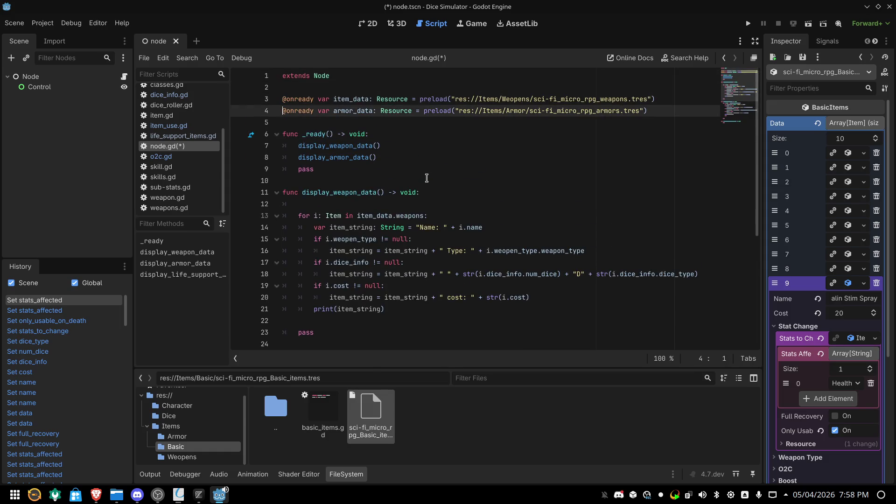
{"action": "key", "text": "Down"}
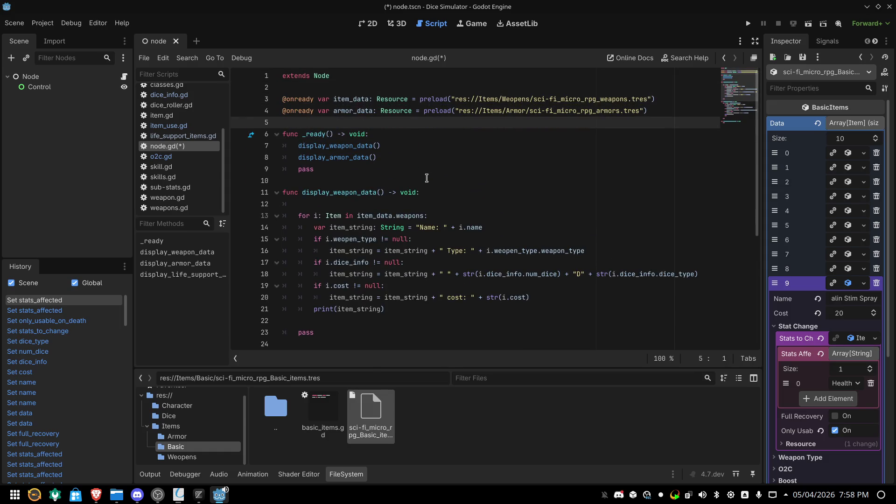
{"action": "type", "text": "@onr"}
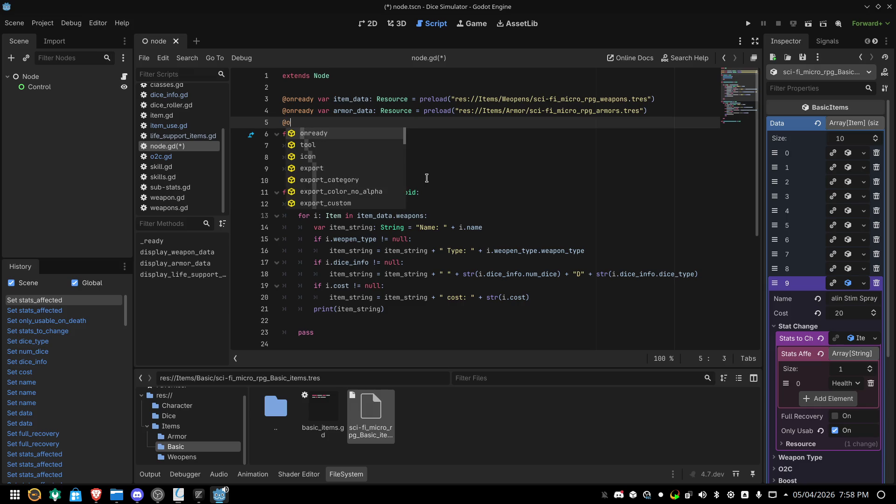
{"action": "type", "text": "eady "}
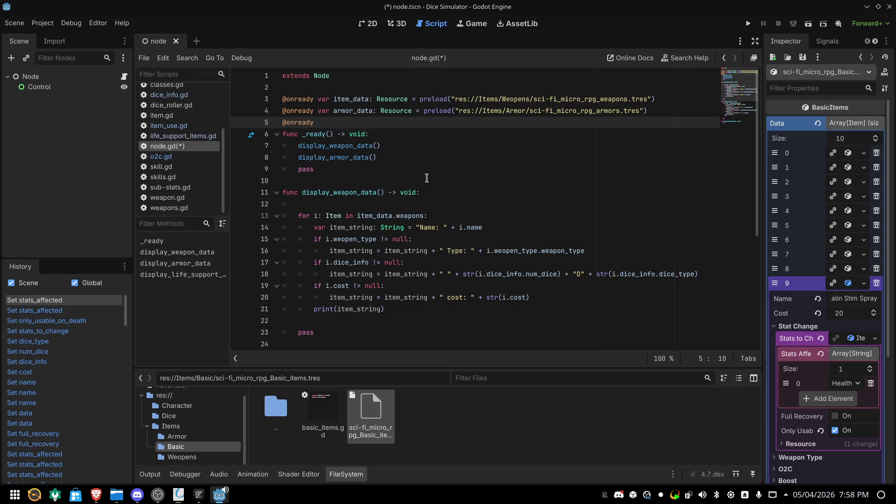
{"action": "type", "text": "var "}
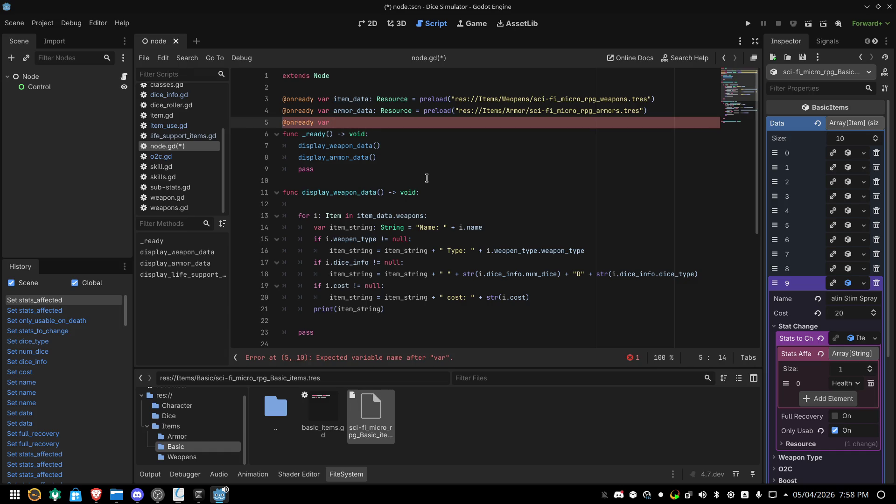
{"action": "type", "text": "lif"}
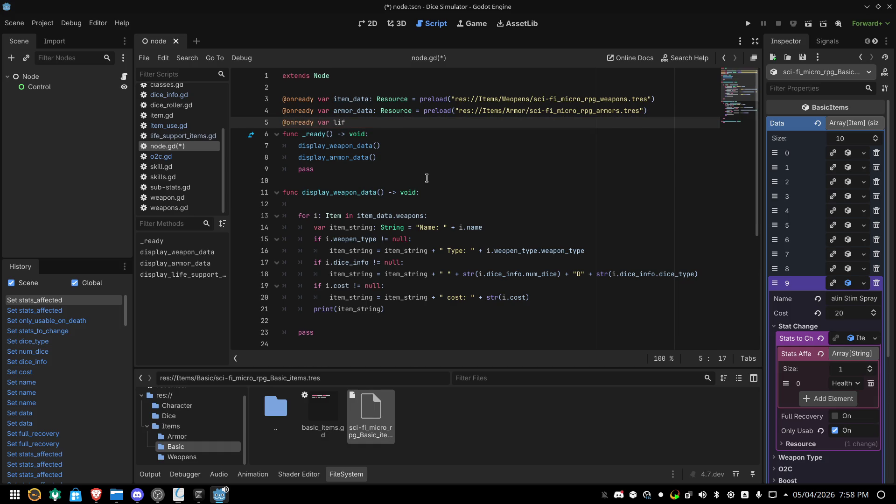
{"action": "type", "text": "e_"}
{"action": "type", "text": "dupo"}
{"action": "key", "text": "BackSpace"}
{"action": "key", "text": "BackSpace"}
{"action": "key", "text": "BackSpace"}
{"action": "type", "text": "support_data"}
{"action": "type", "text": ": "}
{"action": "type", "text": "Resource"}
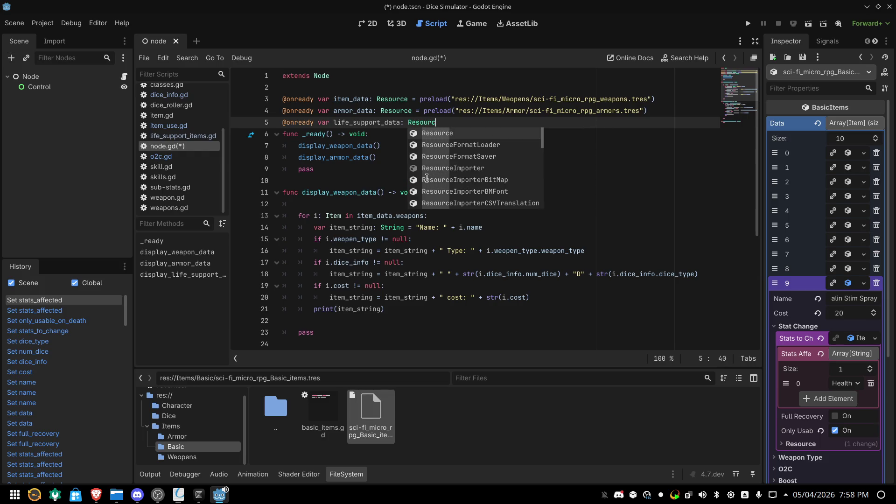
{"action": "key", "text": "Escape"}
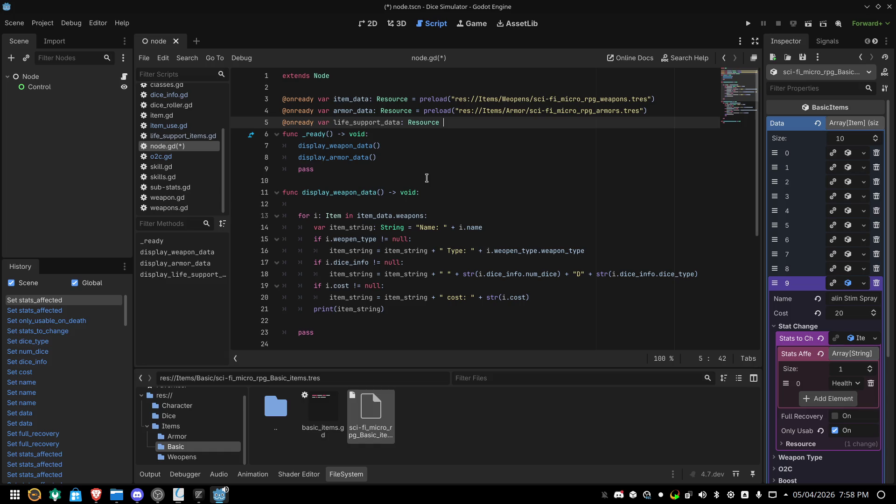
Step: Preload sci-fi_micro_rpg_life_support_items.tres into it, close the parenthesis, and add a blank line
{"action": "type", "text": "= prel"}
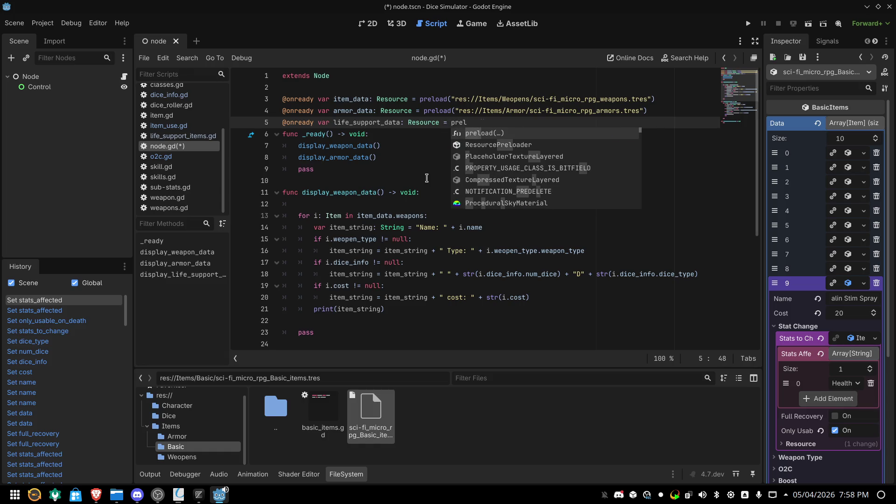
{"action": "key", "text": "Return"}
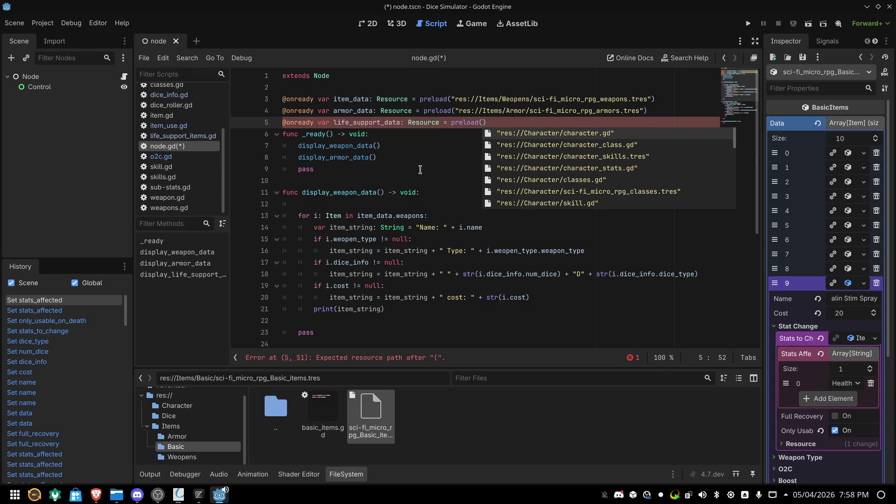
{"action": "scroll", "coordinate": [577, 176], "scroll_direction": "down", "scroll_amount": 3}
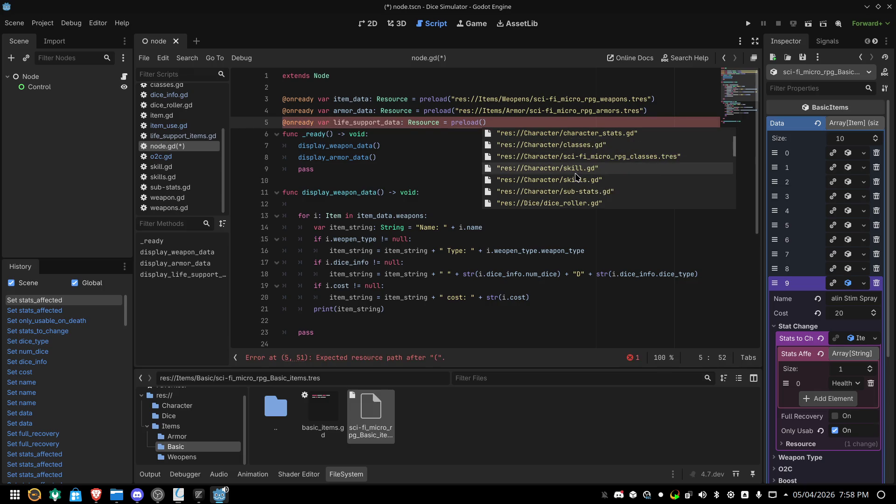
{"action": "scroll", "coordinate": [577, 177], "scroll_direction": "down", "scroll_amount": 2}
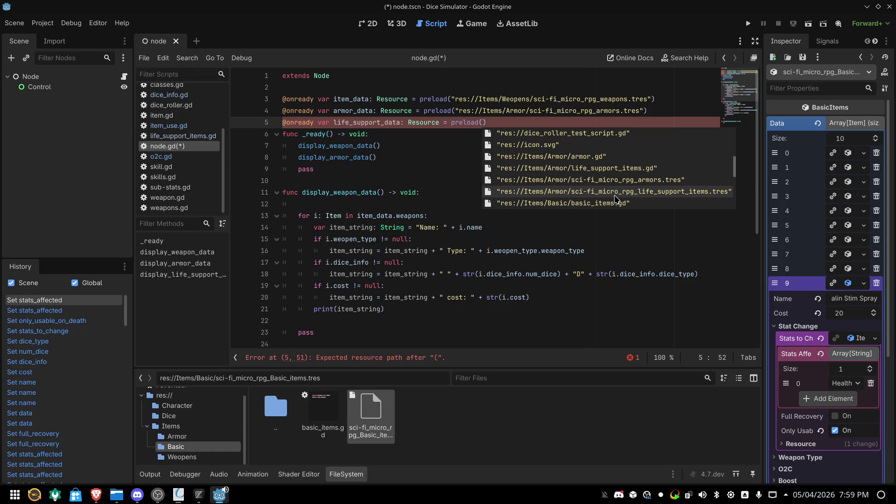
{"action": "double_click", "coordinate": [614, 196]}
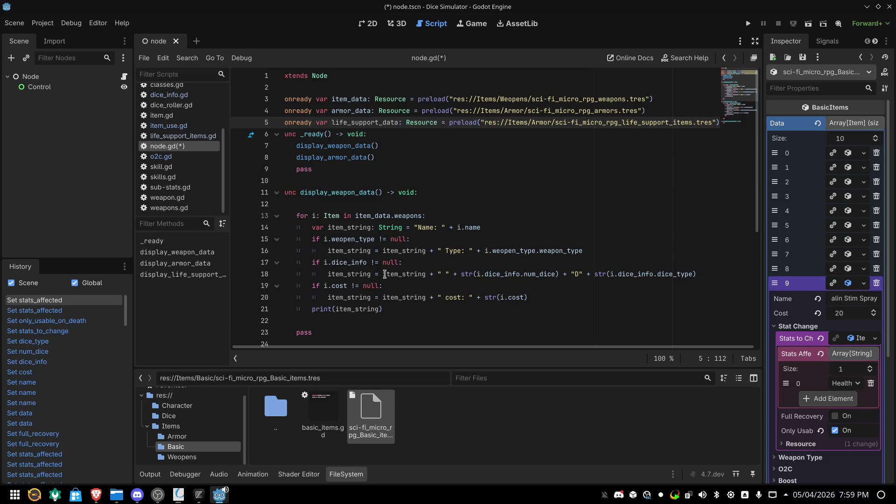
{"action": "scroll", "coordinate": [413, 349], "scroll_direction": "left", "scroll_amount": 1}
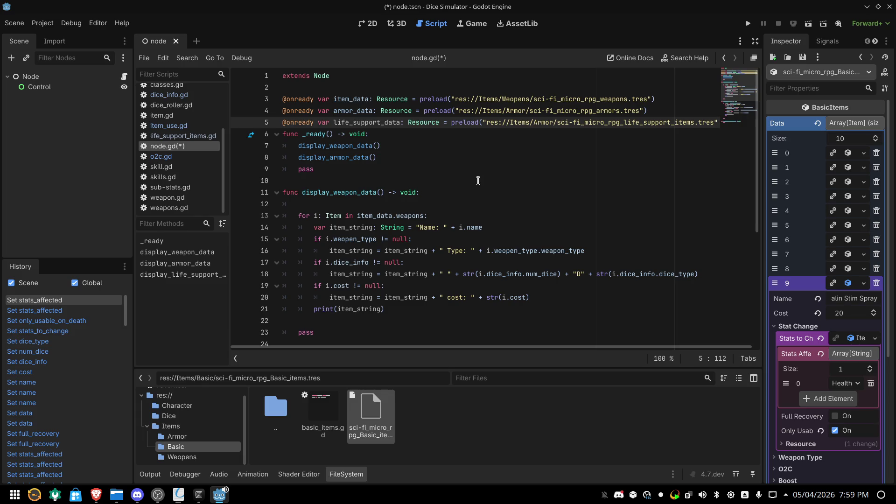
{"action": "type", "text": ")"}
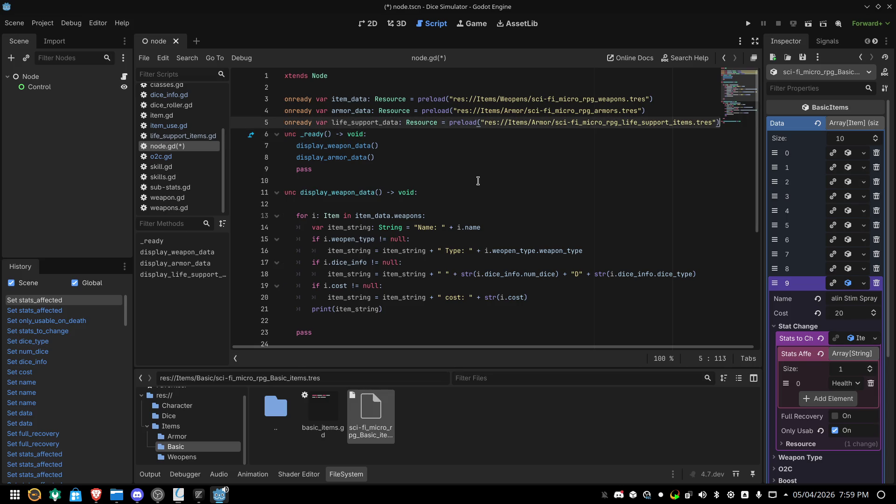
{"action": "key", "text": "Return"}
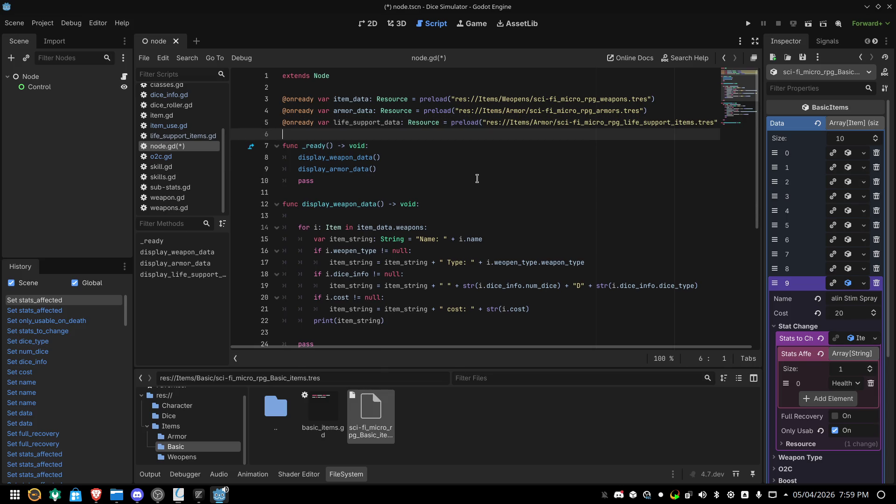
{"action": "mouse_move", "coordinate": [372, 268]}
{"action": "scroll", "coordinate": [456, 275], "scroll_direction": "down", "scroll_amount": 6}
{"action": "left_click", "coordinate": [299, 335]}
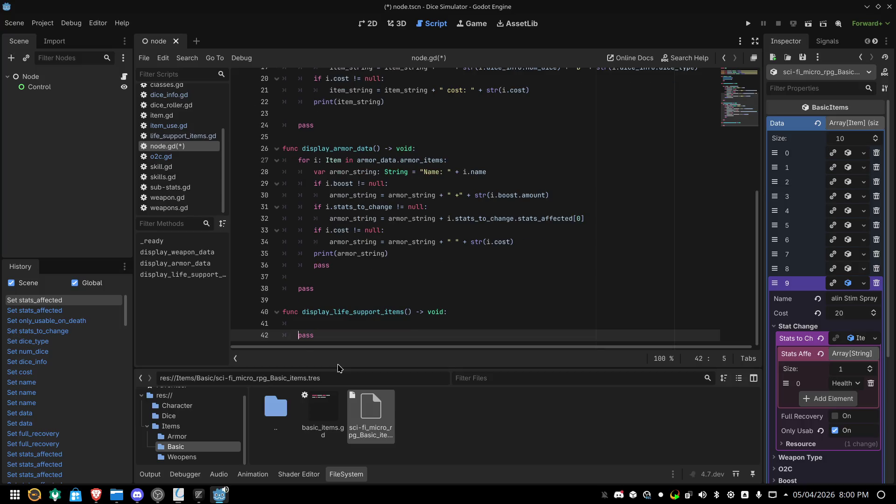
Step: Write the loop header 'for i: Item in life_support_data' in display_life_support_items
{"action": "key", "text": "Up"}
{"action": "type", "text": "for "}
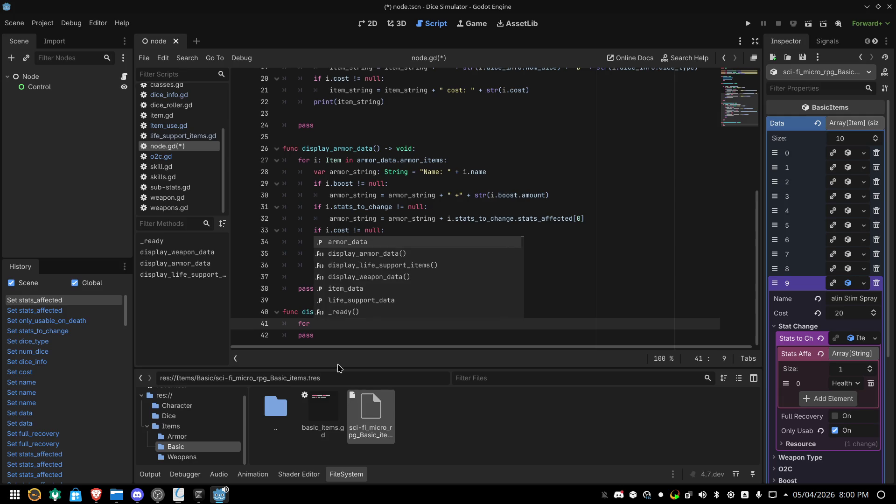
{"action": "type", "text": "I"}
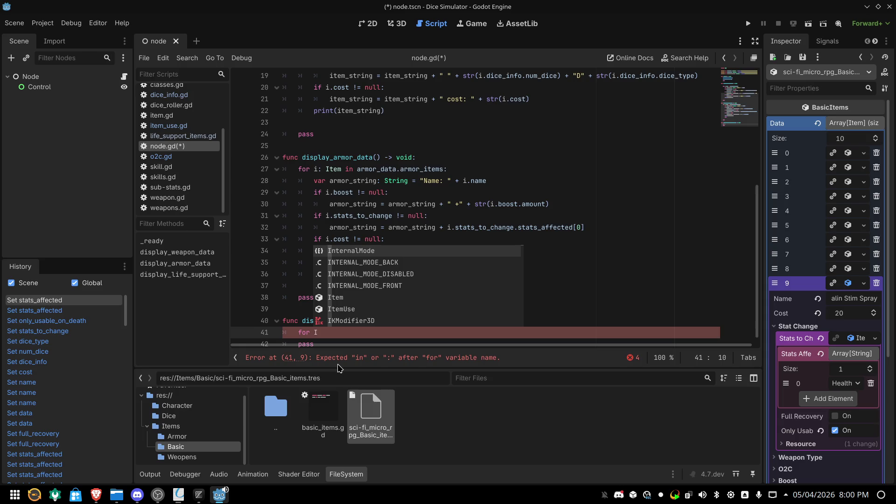
{"action": "key", "text": "BackSpace"}
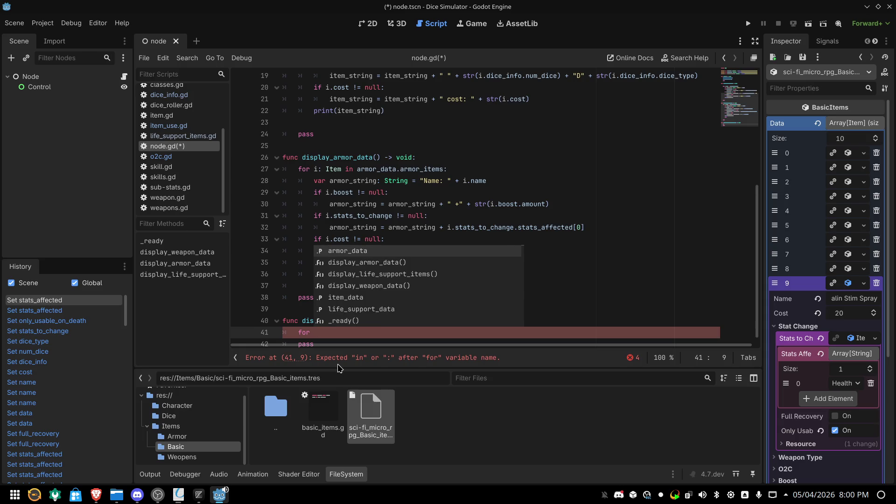
{"action": "type", "text": "i: "}
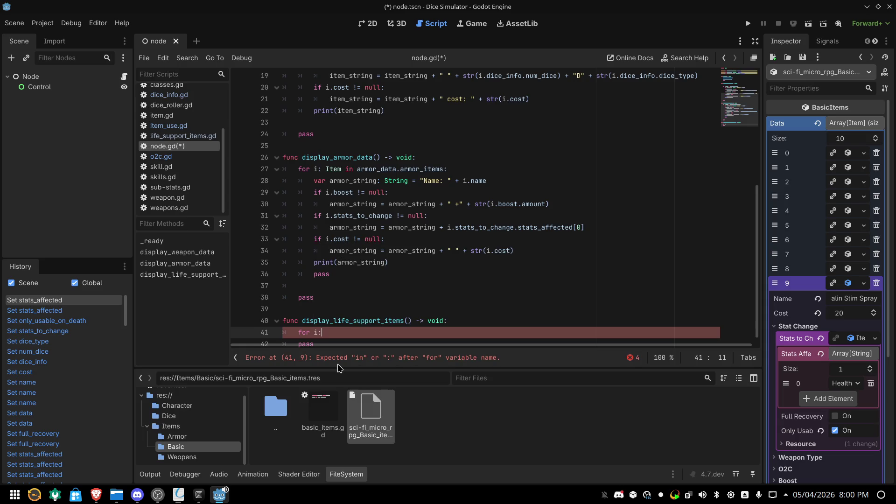
{"action": "type", "text": "It"}
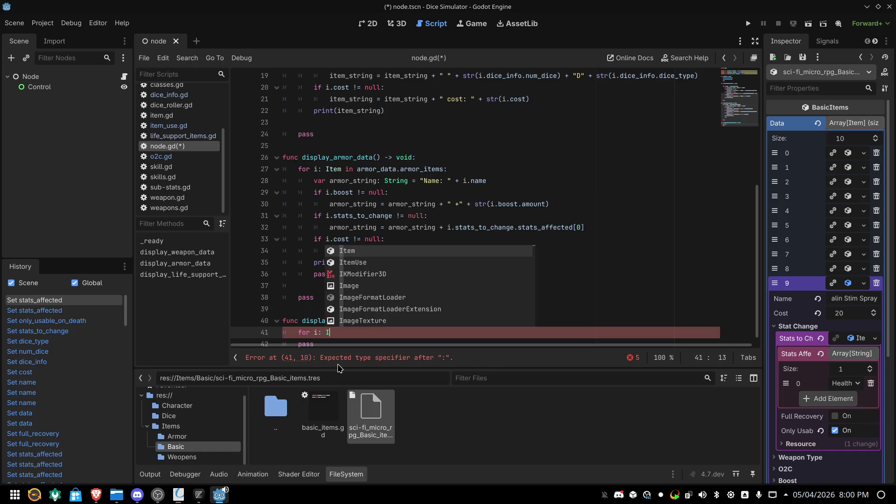
{"action": "type", "text": "em "}
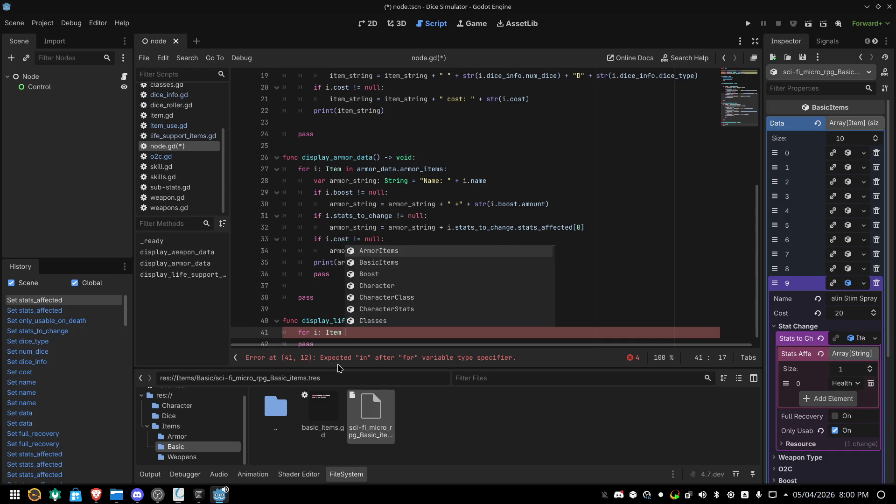
{"action": "type", "text": "in"}
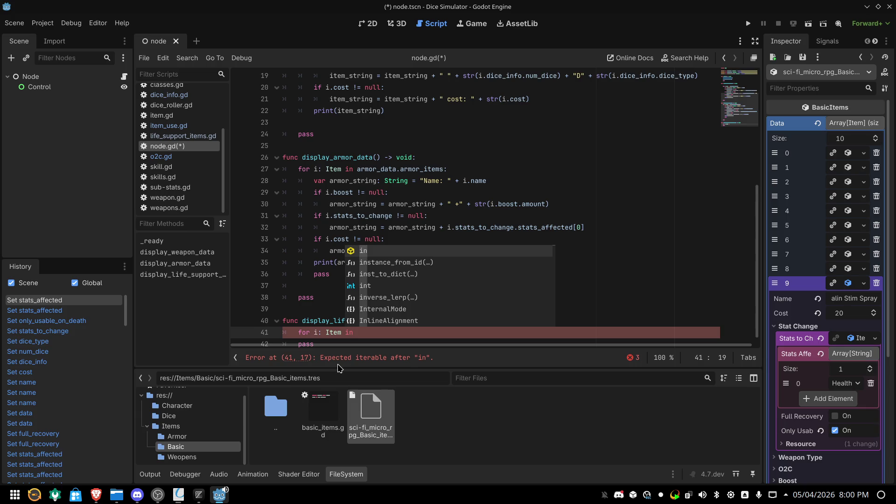
{"action": "type", "text": "lif"}
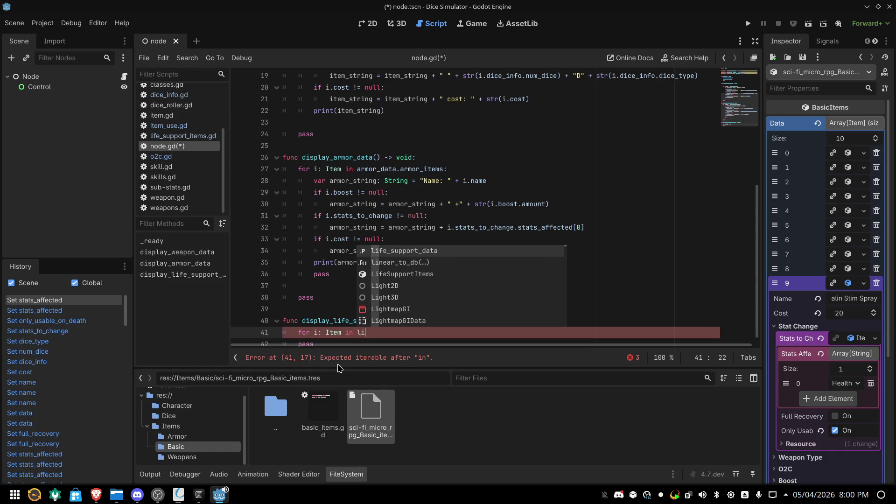
{"action": "key", "text": "Return"}
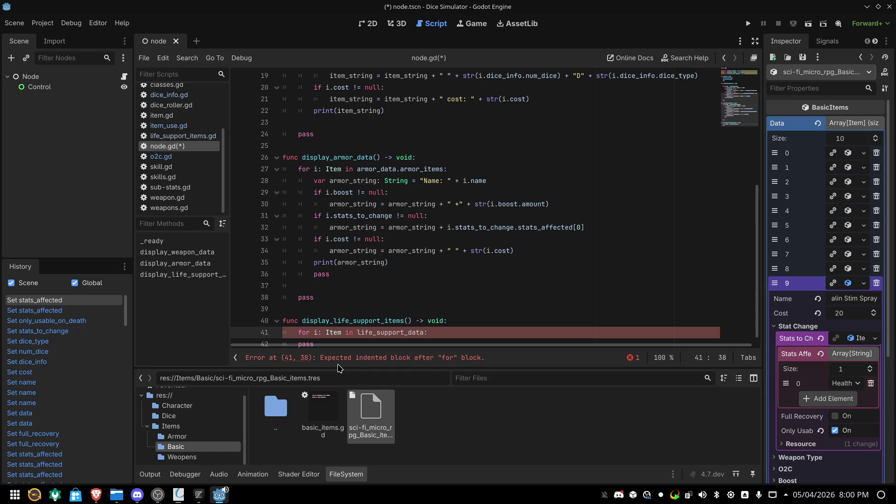
Step: Give the loop a pass body with an empty line above it for code
{"action": "key", "text": "Return"}
{"action": "type", "text": "pass"}
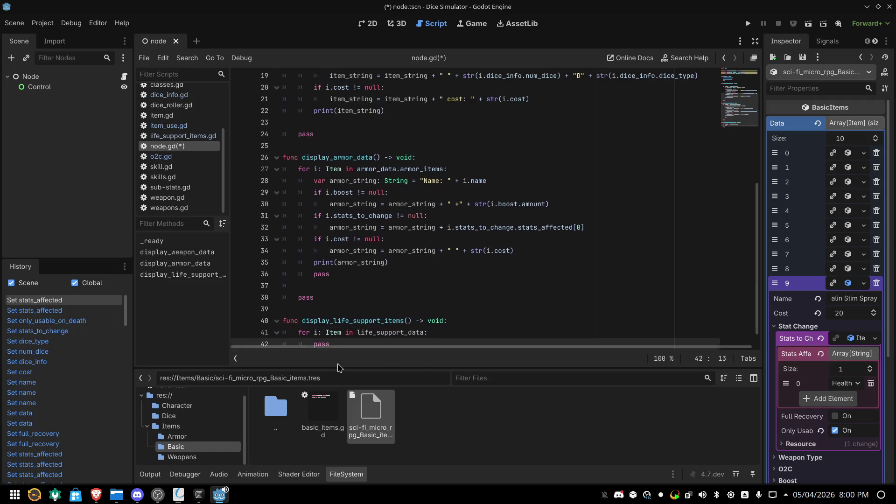
{"action": "key", "text": "Home"}
{"action": "key", "text": "Return"}
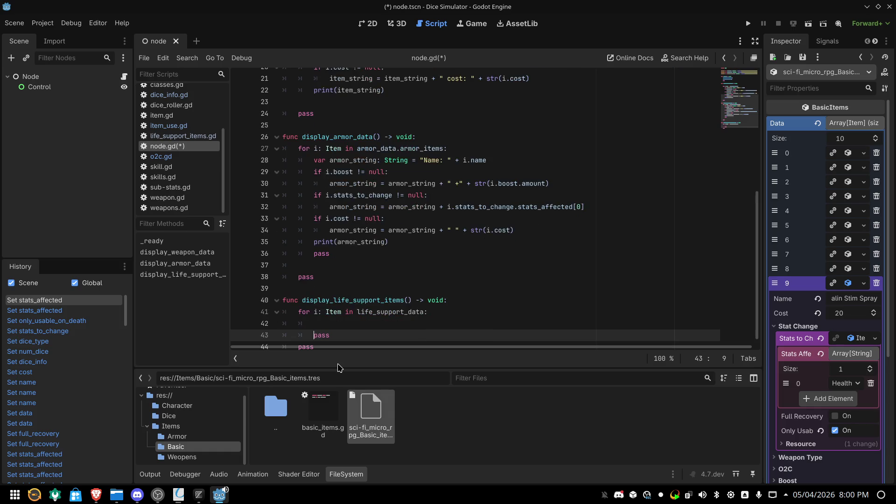
{"action": "key", "text": "Up"}
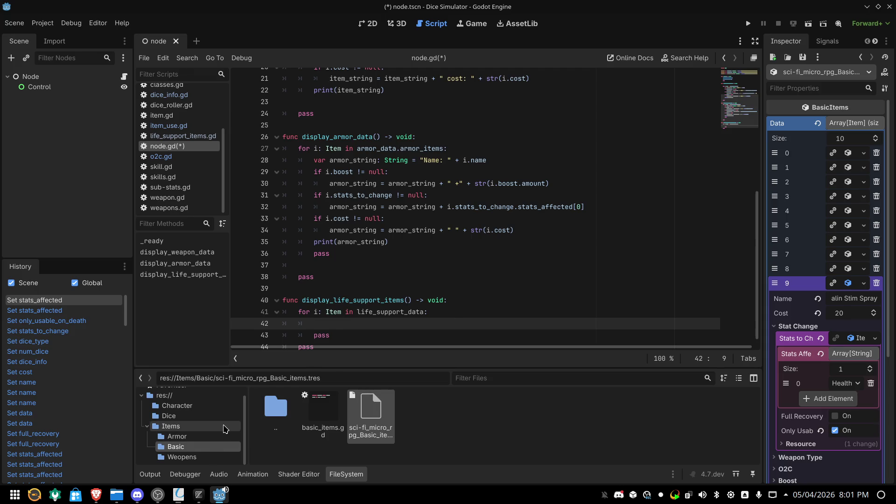
Step: Inspect item 0's O2C data in the Items/Armor life-support .tres, then start a var in the loop
{"action": "double_click", "coordinate": [279, 399]}
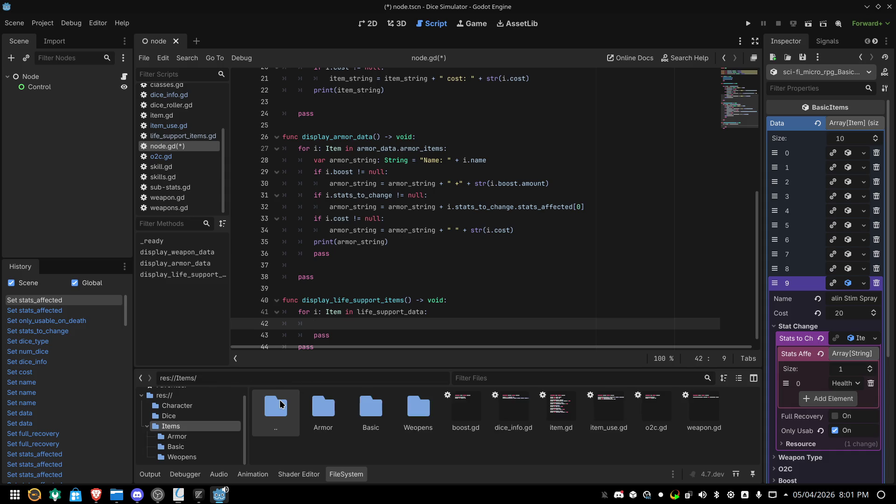
{"action": "double_click", "coordinate": [318, 413]}
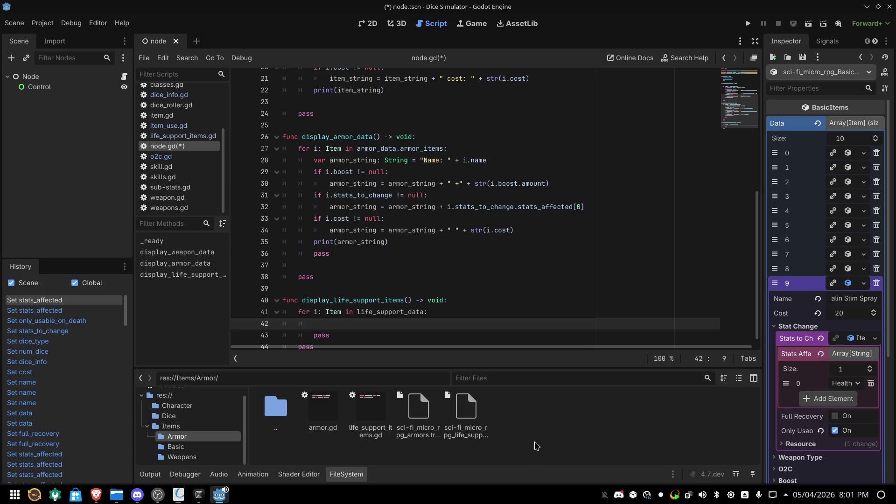
{"action": "left_click", "coordinate": [468, 402]}
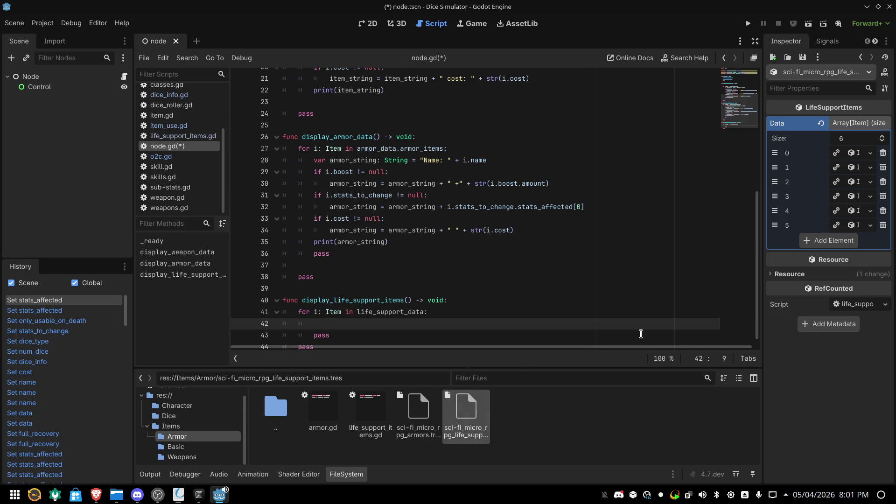
{"action": "left_click", "coordinate": [858, 153]}
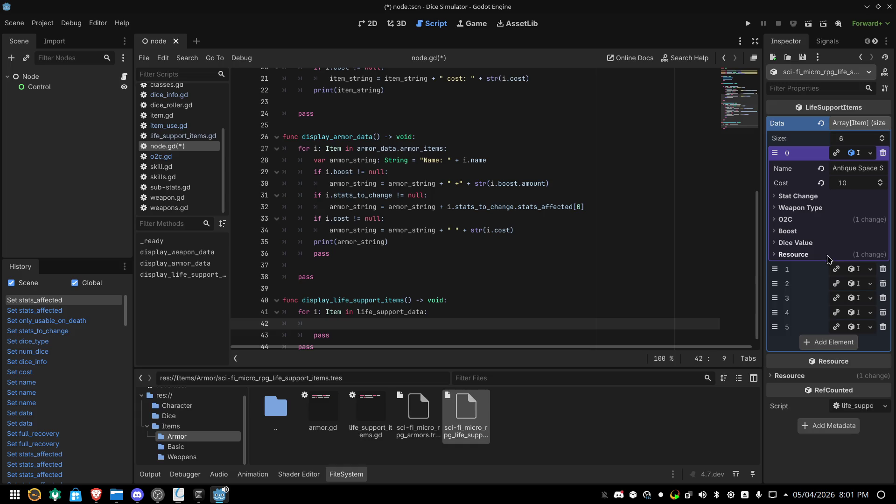
{"action": "left_click", "coordinate": [776, 220]}
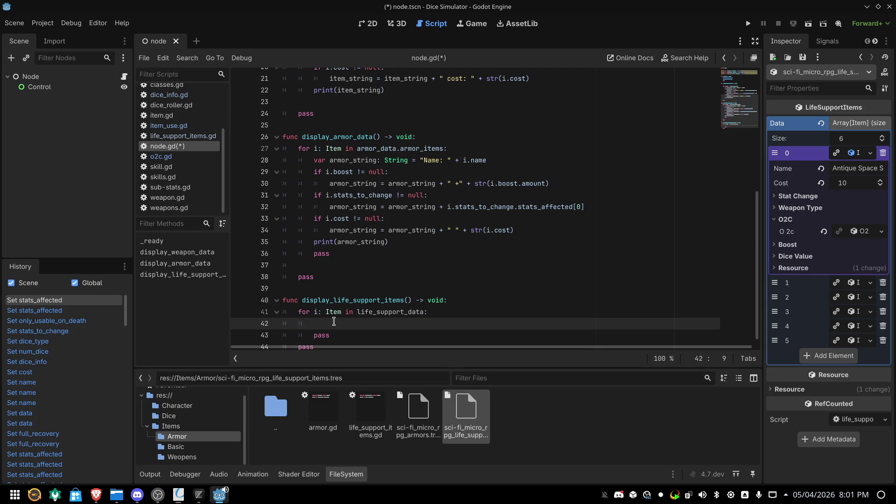
{"action": "type", "text": "var"}
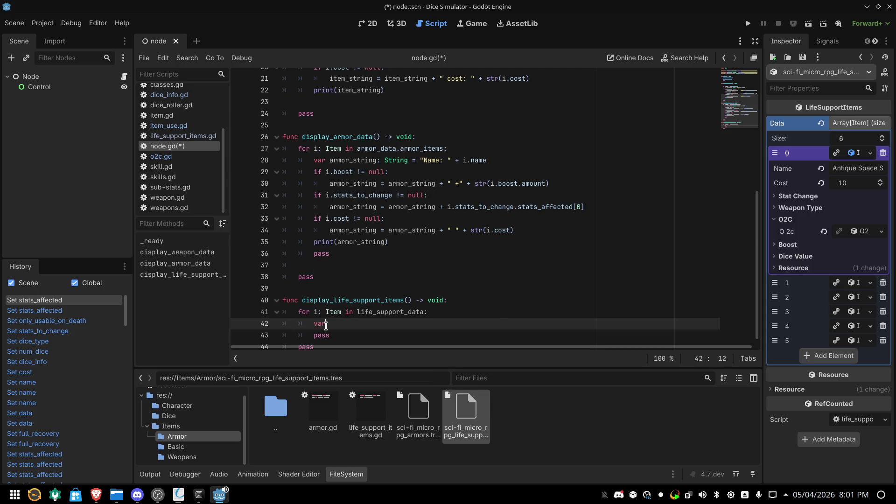
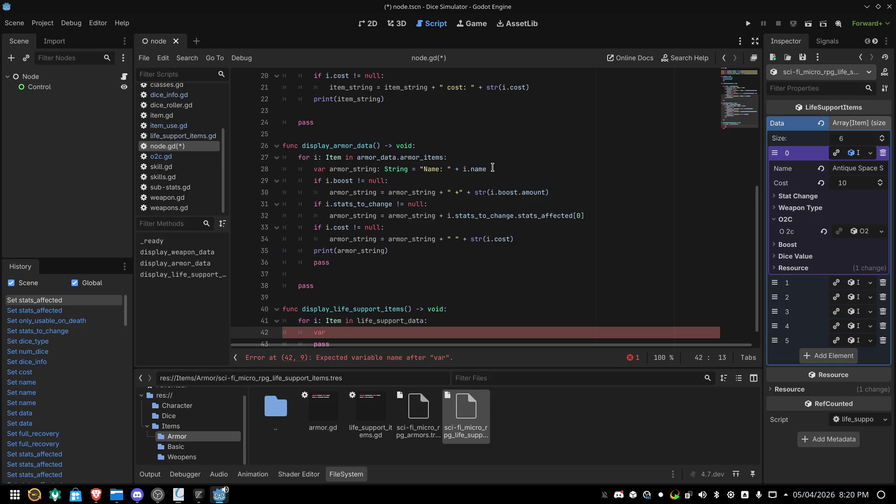
Step: Copy the armor_string declaration from line 28
{"action": "mouse_move", "coordinate": [485, 169]}
{"action": "left_click_drag", "start_coordinate": [487, 169], "coordinate": [314, 169]}
{"action": "right_click", "coordinate": [364, 171]}
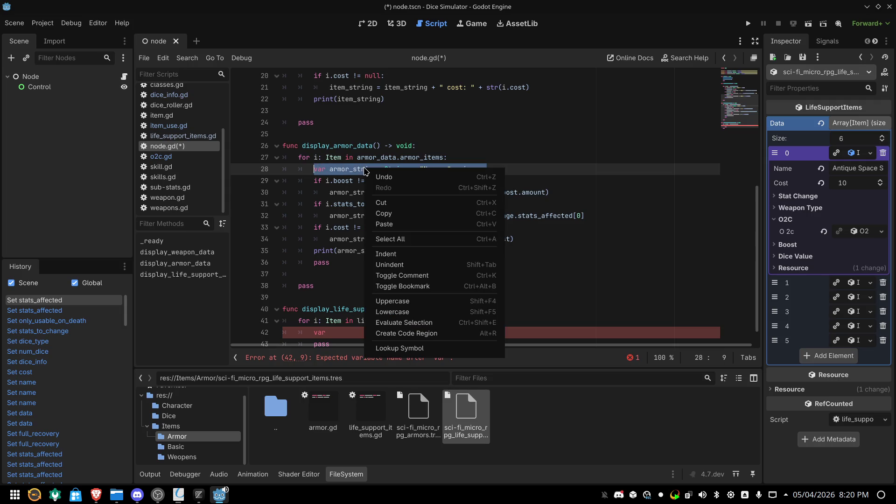
{"action": "mouse_move", "coordinate": [364, 170]}
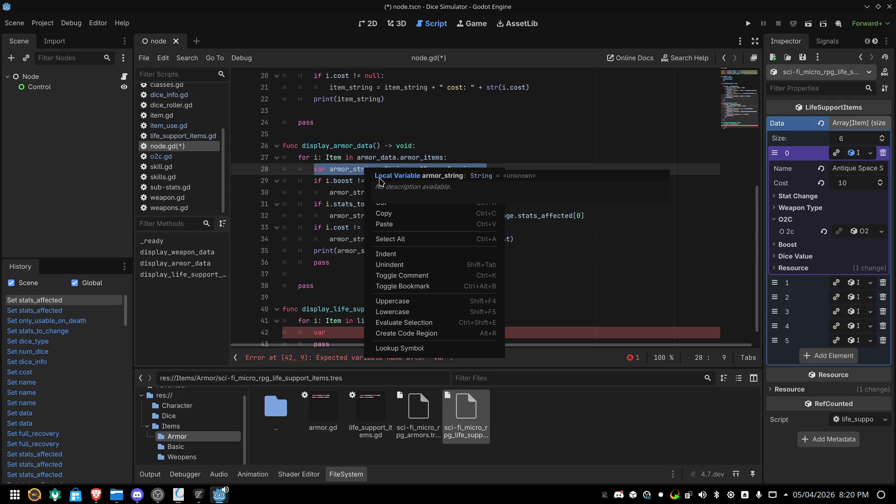
{"action": "left_click", "coordinate": [386, 216]}
Step: Paste the declaration over line 42 and rename armor_string to item_string
{"action": "left_click", "coordinate": [348, 334]}
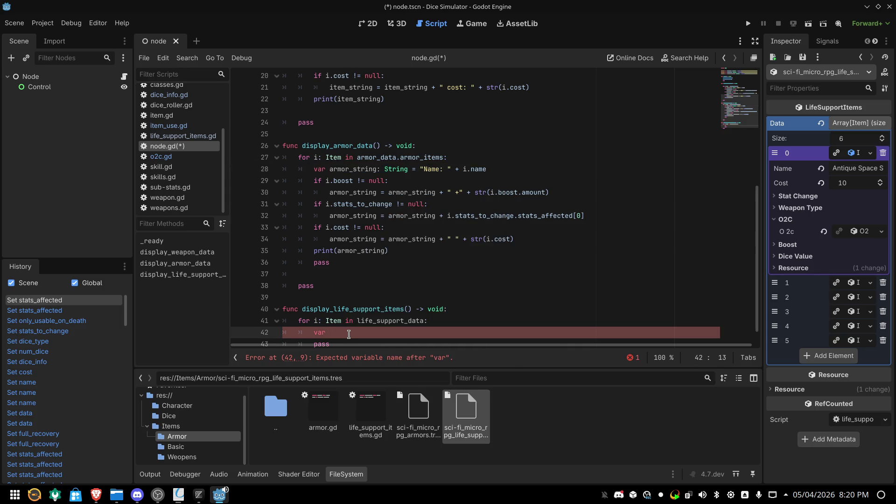
{"action": "key", "text": "BackSpace"}
{"action": "key", "text": "BackSpace"}
{"action": "key", "text": "BackSpace"}
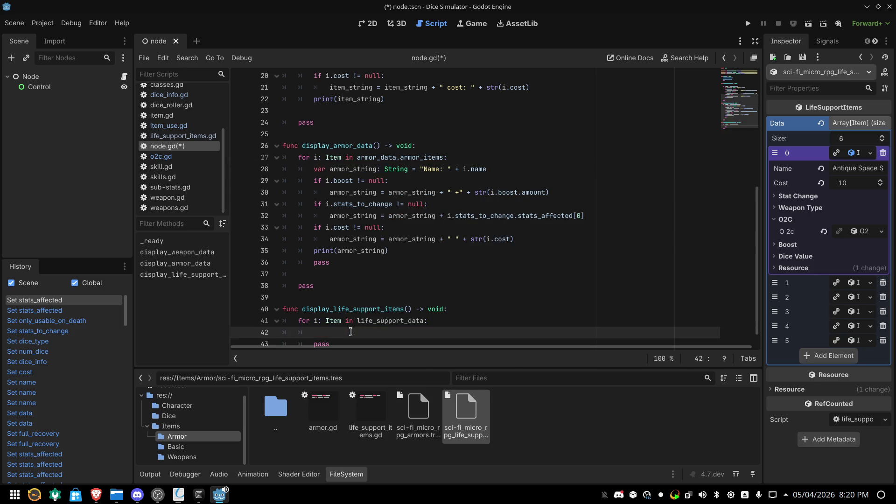
{"action": "type", "text": "var armor_string: String = \"Name: \" + i.name"}
{"action": "left_click", "coordinate": [350, 332]}
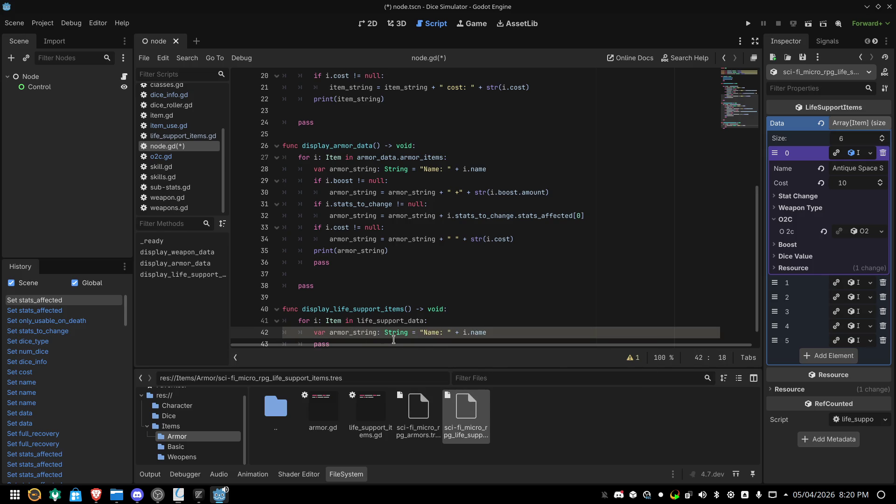
{"action": "key", "text": "BackSpace"}
{"action": "key", "text": "BackSpace"}
{"action": "key", "text": "BackSpace"}
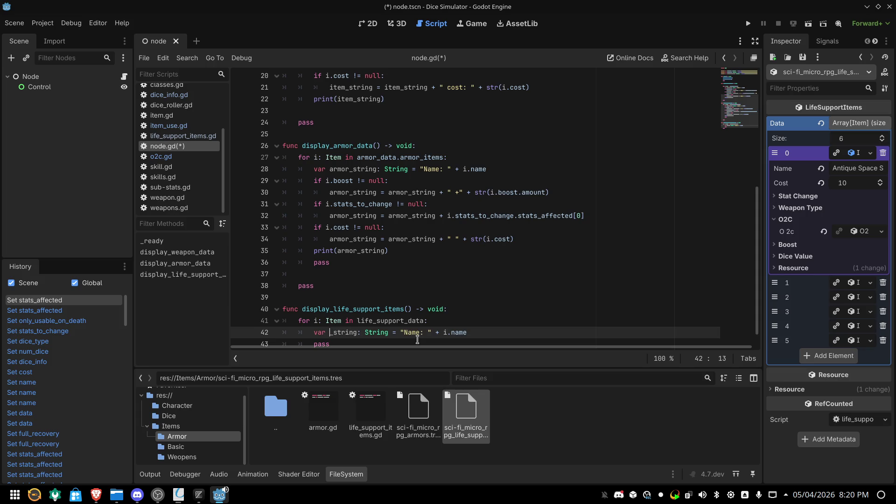
{"action": "type", "text": "item"}
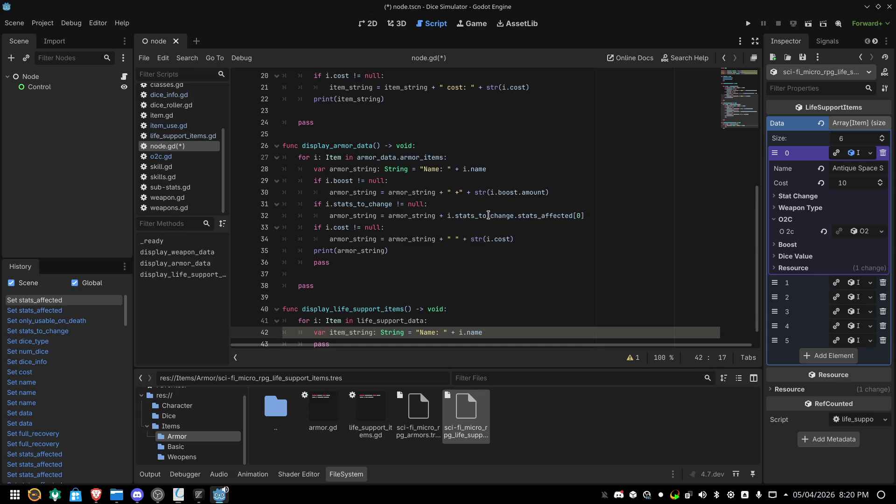
{"action": "scroll", "coordinate": [488, 214], "scroll_direction": "down", "scroll_amount": 1}
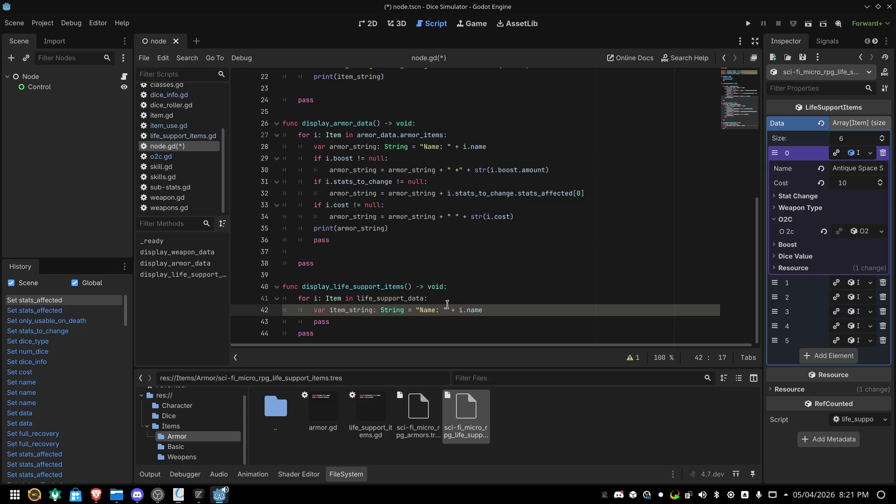
Step: Add the line 'if i.o2c != null:' after the item_string declaration
{"action": "left_click", "coordinate": [497, 307]}
{"action": "key", "text": "Return"}
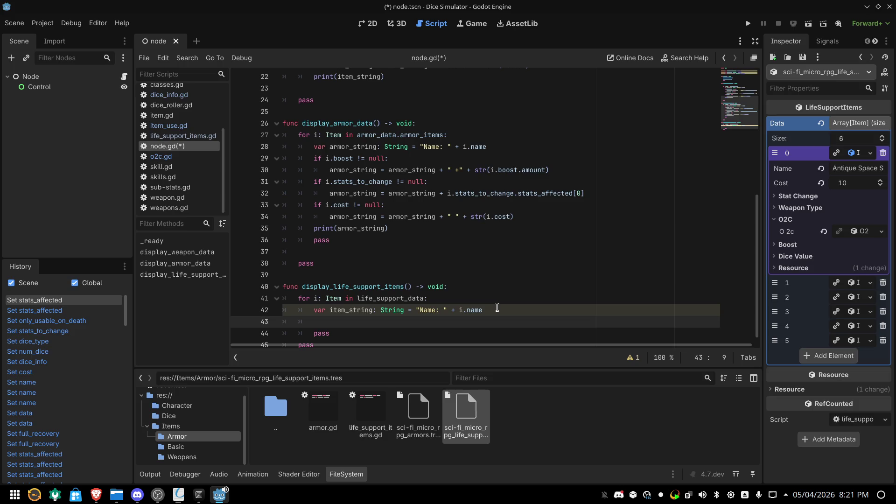
{"action": "type", "text": "if"}
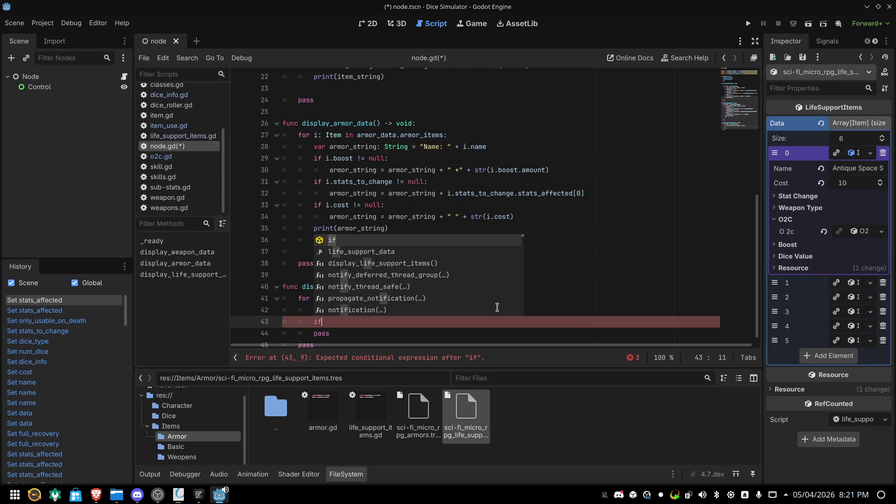
{"action": "type", "text": " i"}
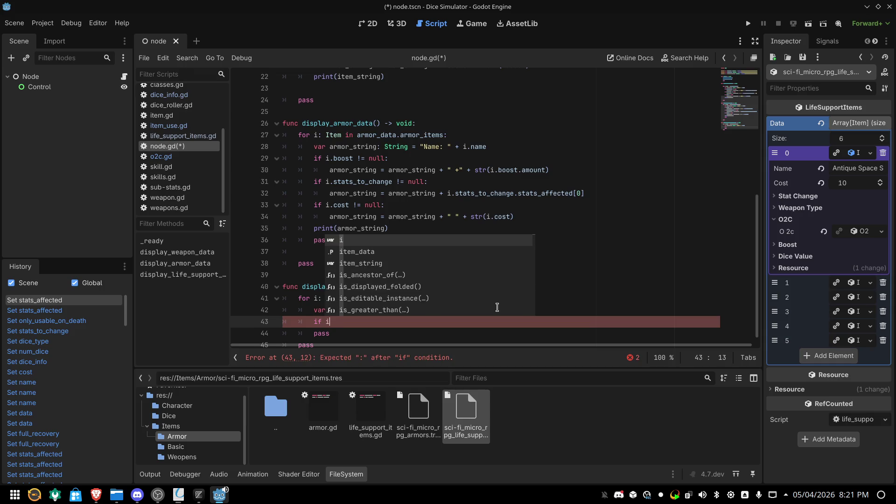
{"action": "type", "text": "."}
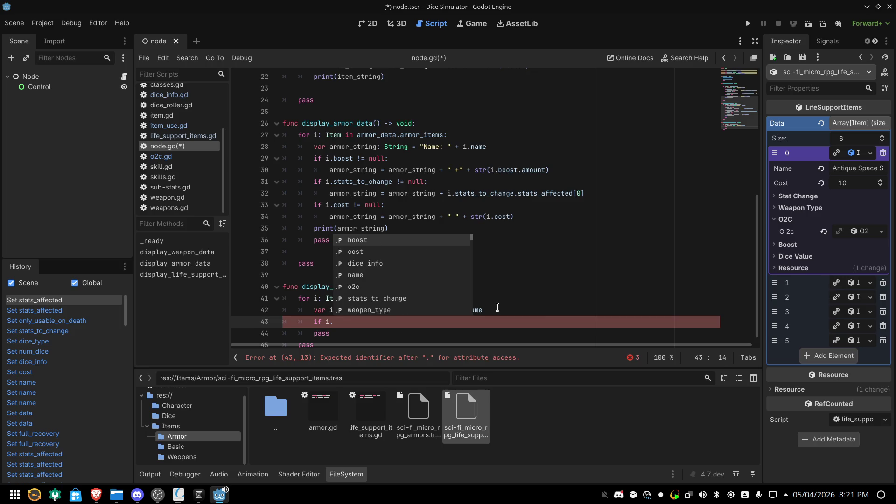
{"action": "key", "text": "Down"}
{"action": "key", "text": "Down"}
{"action": "key", "text": "Down"}
{"action": "key", "text": "Return"}
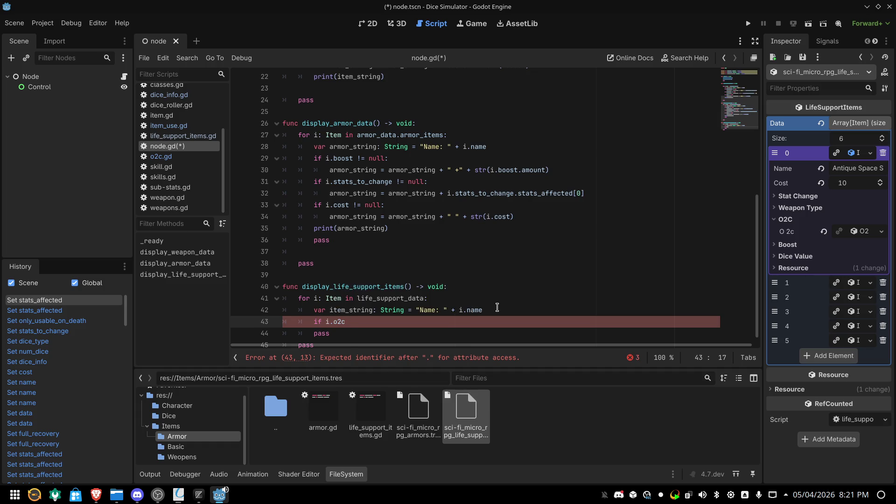
{"action": "type", "text": "=="}
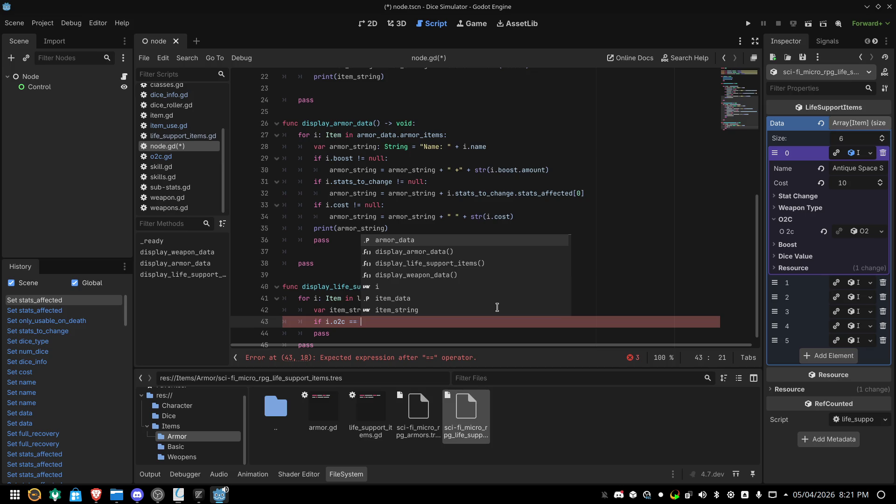
{"action": "key", "text": "BackSpace"}
{"action": "key", "text": "BackSpace"}
{"action": "key", "text": "BackSpace"}
{"action": "type", "text": "!"}
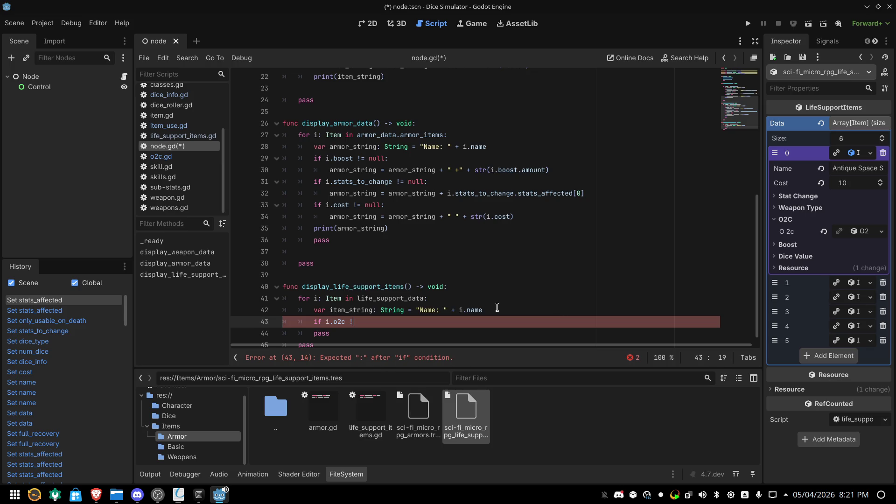
{"action": "type", "text": "= null:"}
{"action": "key", "text": "Left"}
{"action": "key", "text": "End"}
Step: Put a placeholder 'pass' inside the o2c check
{"action": "key", "text": "Return"}
{"action": "type", "text": "pass"}
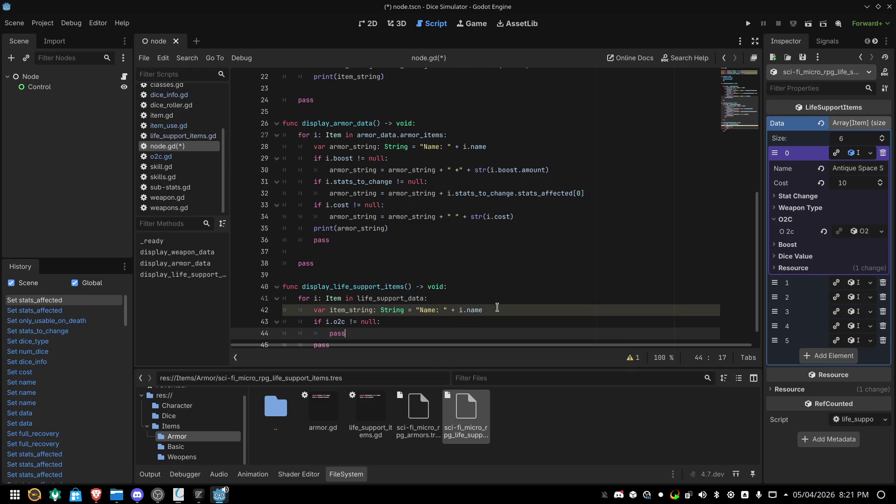
{"action": "key", "text": "Up"}
{"action": "key", "text": "Up"}
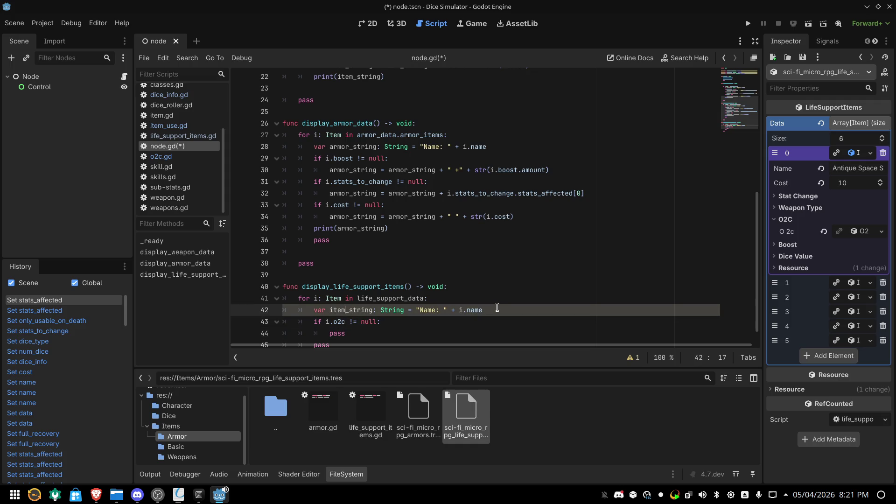
{"action": "key", "text": "Down"}
{"action": "key", "text": "Up"}
{"action": "key", "text": "Down"}
{"action": "key", "text": "Down"}
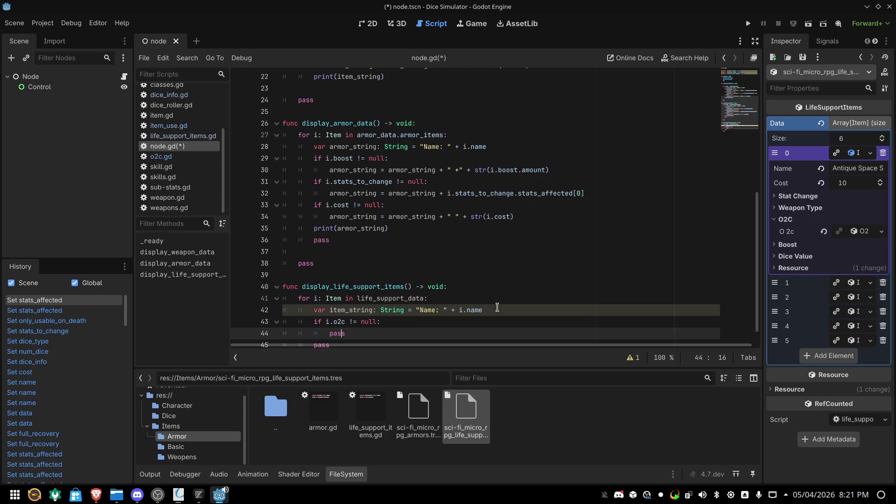
{"action": "key", "text": "Right"}
{"action": "scroll", "coordinate": [497, 307], "scroll_direction": "down", "scroll_amount": 1}
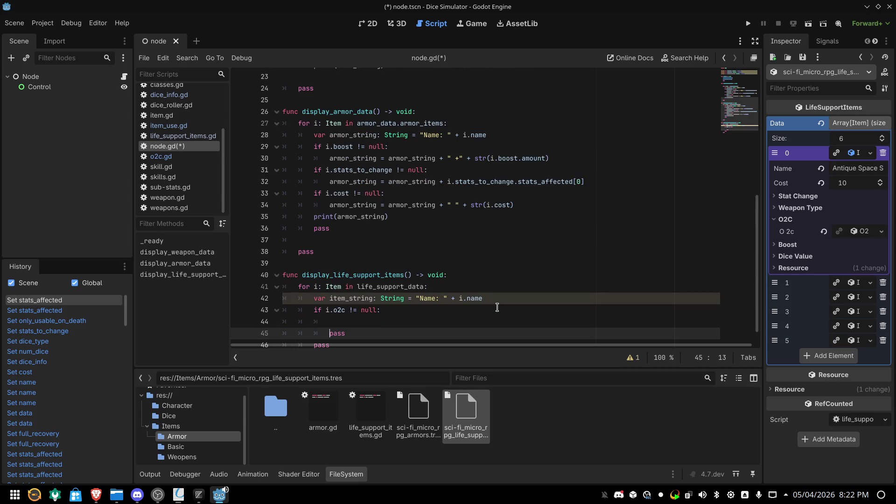
Step: Above pass, write item_string = item_string + "O2C" inside the o2c check
{"action": "key", "text": "ctrl+shift+Return"}
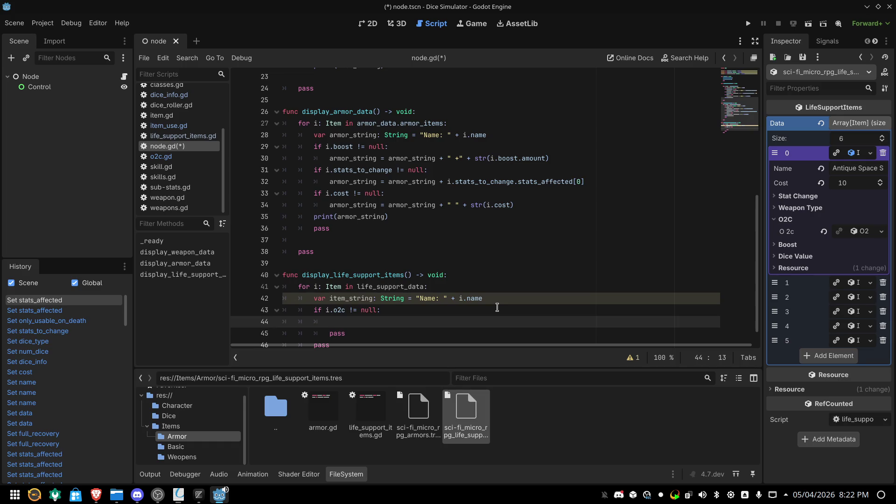
{"action": "type", "text": "item"}
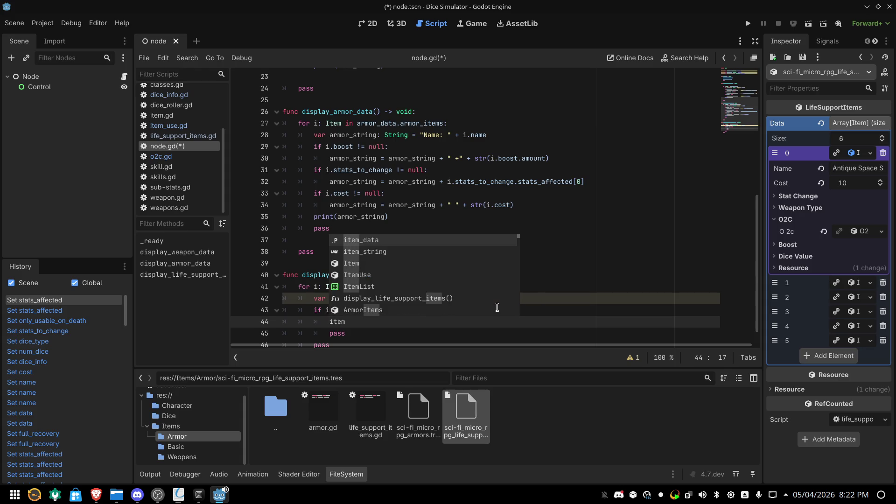
{"action": "type", "text": "_"}
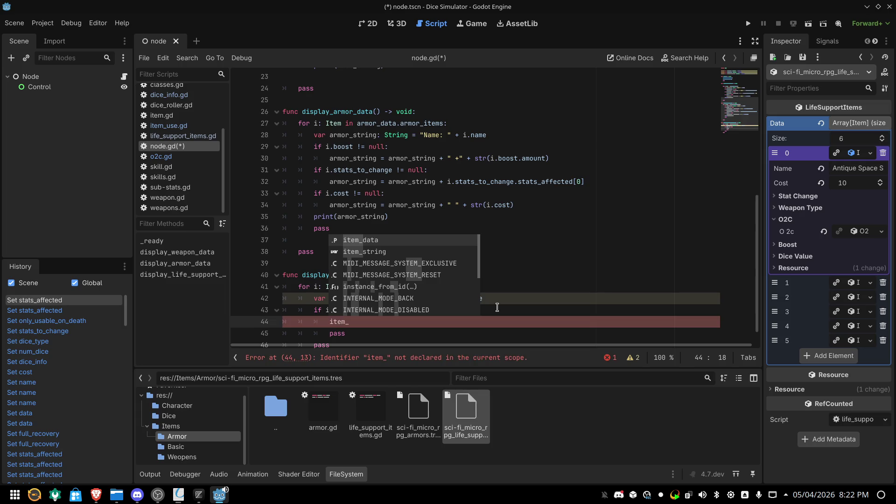
{"action": "key", "text": "Down"}
{"action": "key", "text": "Return"}
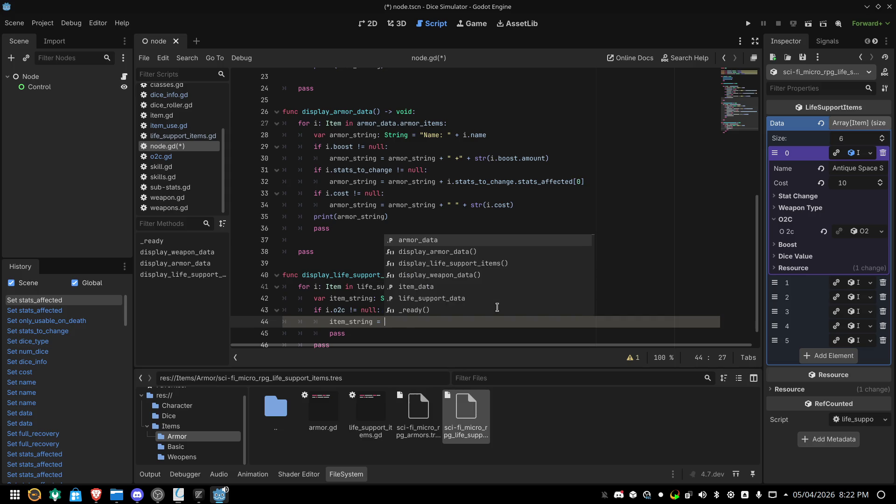
{"action": "type", "text": "I"}
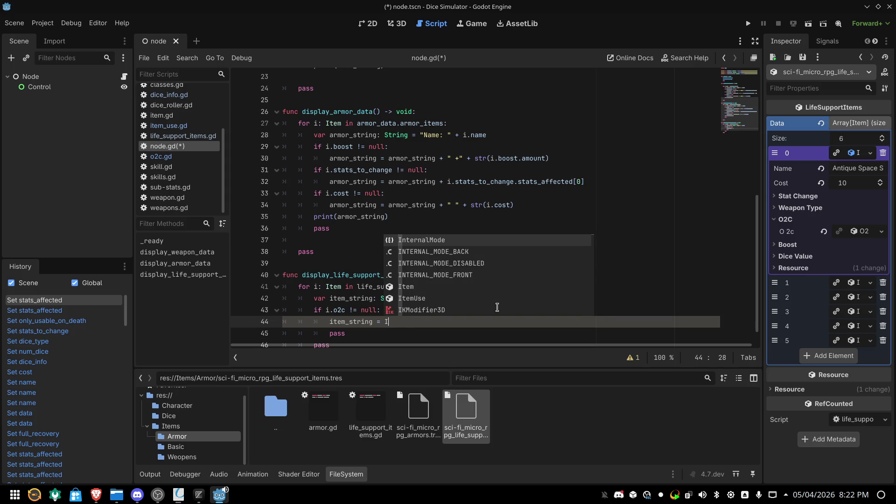
{"action": "key", "text": "BackSpace"}
{"action": "type", "text": "ite"}
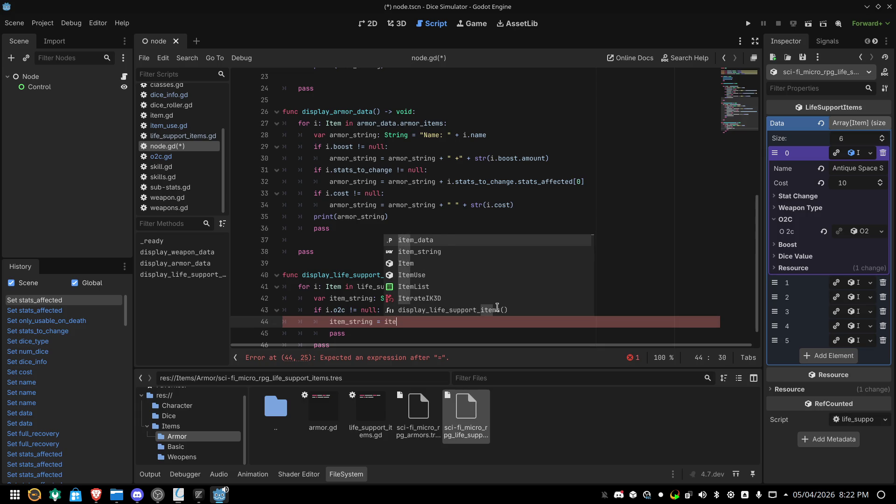
{"action": "key", "text": "Down"}
{"action": "key", "text": "Return"}
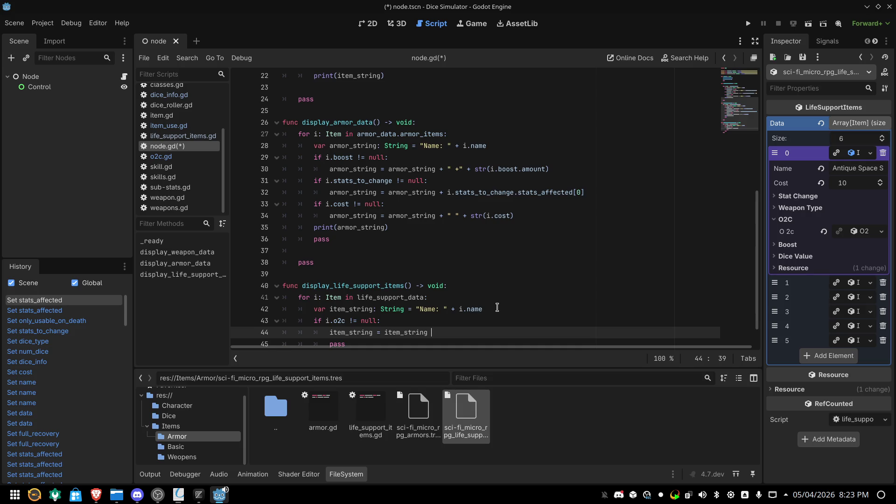
{"action": "type", "text": "+ "}
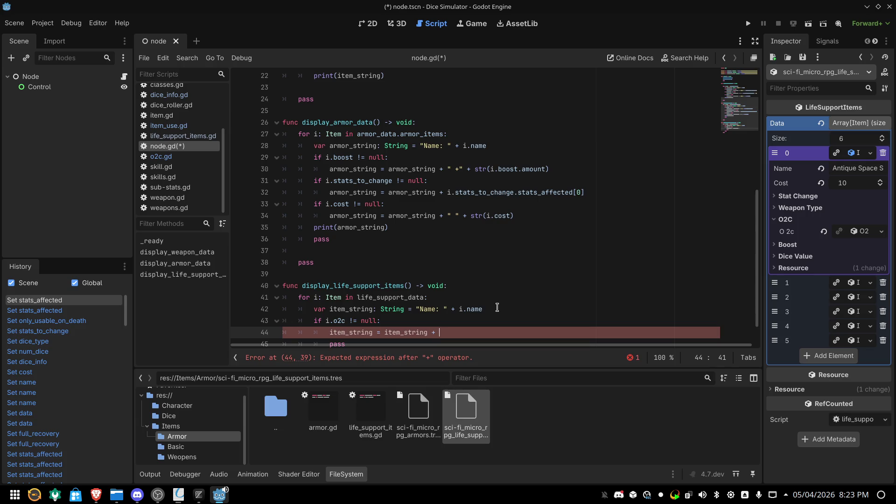
{"action": "type", "text": "\""}
{"action": "type", "text": "O"}
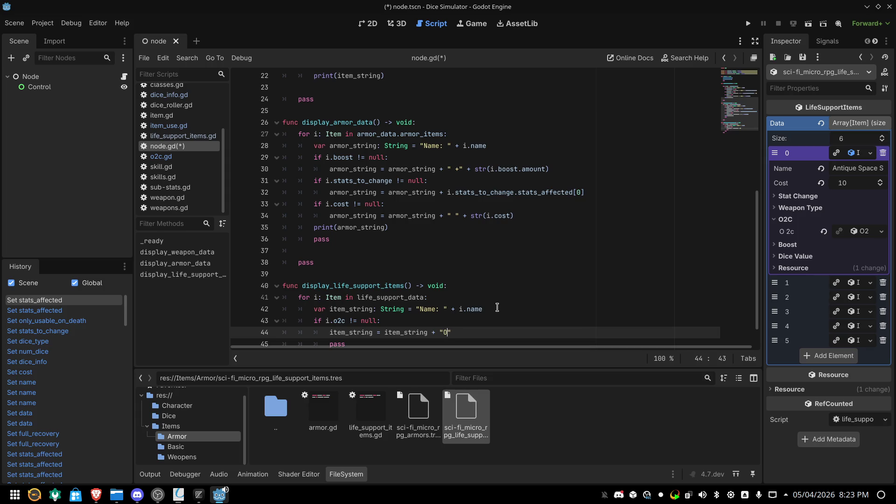
{"action": "type", "text": "2C"}
{"action": "key", "text": "Left"}
{"action": "key", "text": "Left"}
{"action": "key", "text": "Left"}
Step: In the Okular rulebook, scroll up from Basic Items to page 21's Life Support Suits table
{"action": "left_click", "coordinate": [182, 495]}
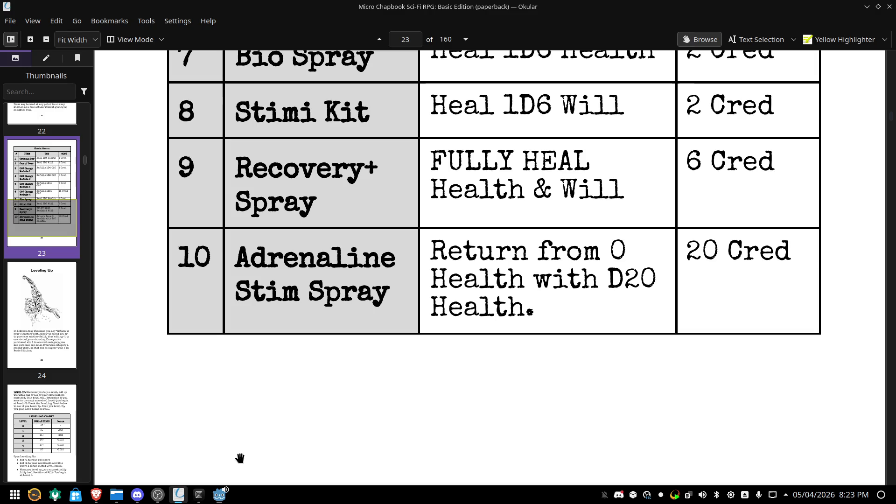
{"action": "scroll", "coordinate": [318, 385], "scroll_direction": "up", "scroll_amount": 2}
{"action": "scroll", "coordinate": [325, 385], "scroll_direction": "up", "scroll_amount": 5}
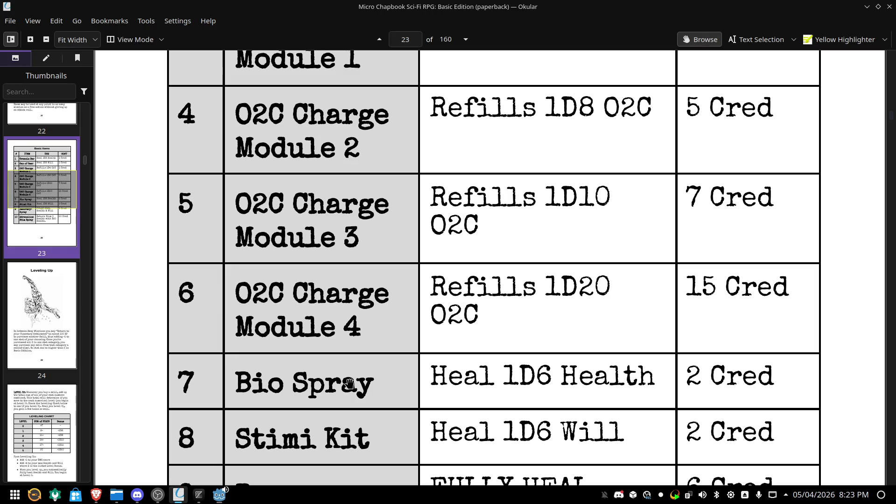
{"action": "scroll", "coordinate": [347, 387], "scroll_direction": "up", "scroll_amount": 2}
{"action": "scroll", "coordinate": [349, 383], "scroll_direction": "up", "scroll_amount": 5}
{"action": "scroll", "coordinate": [350, 383], "scroll_direction": "up", "scroll_amount": 3}
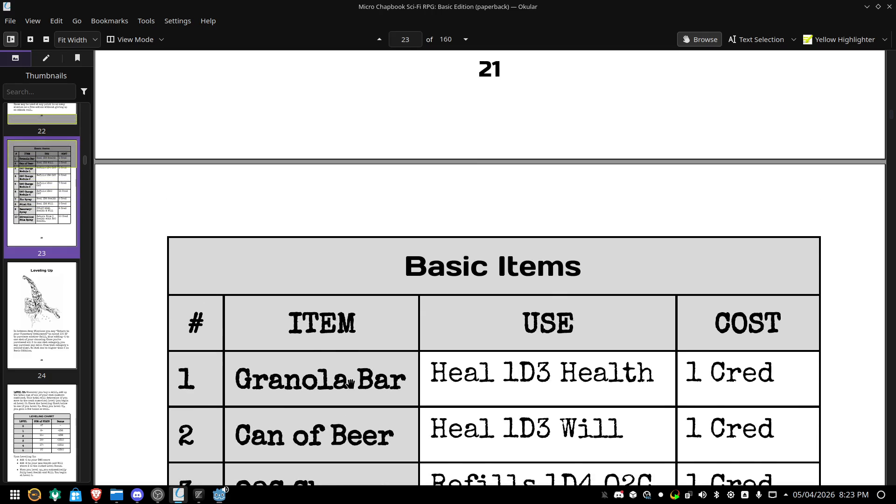
{"action": "scroll", "coordinate": [350, 384], "scroll_direction": "up", "scroll_amount": 20}
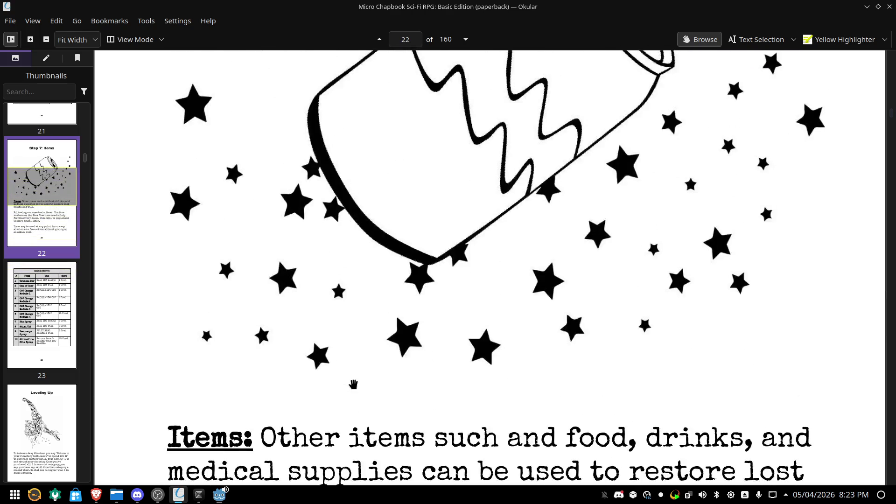
{"action": "scroll", "coordinate": [353, 384], "scroll_direction": "up", "scroll_amount": 18}
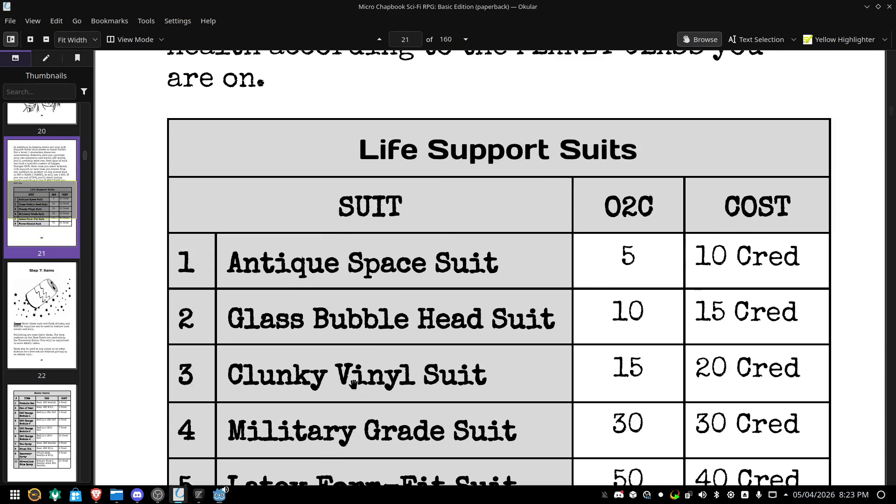
{"action": "scroll", "coordinate": [353, 384], "scroll_direction": "up", "scroll_amount": 4}
{"action": "scroll", "coordinate": [353, 384], "scroll_direction": "down", "scroll_amount": 12}
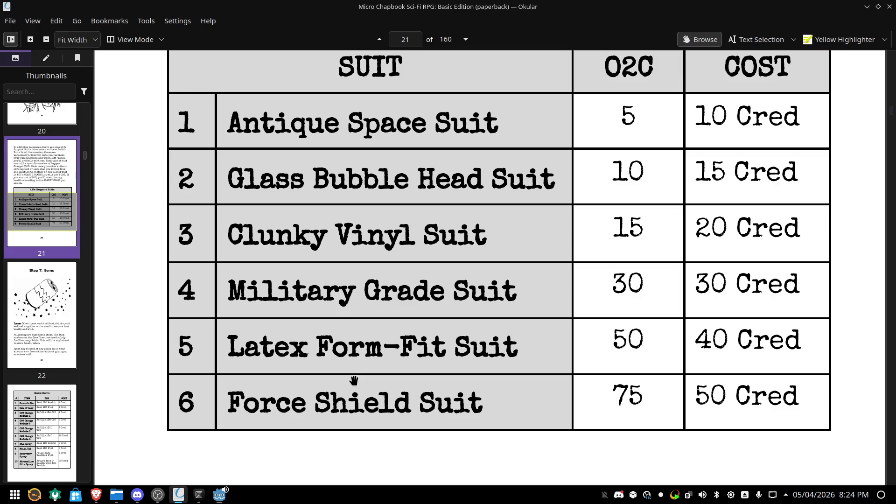
Step: Toggle between the rulebook and node.gd, ending back in Godot
{"action": "left_click", "coordinate": [218, 495]}
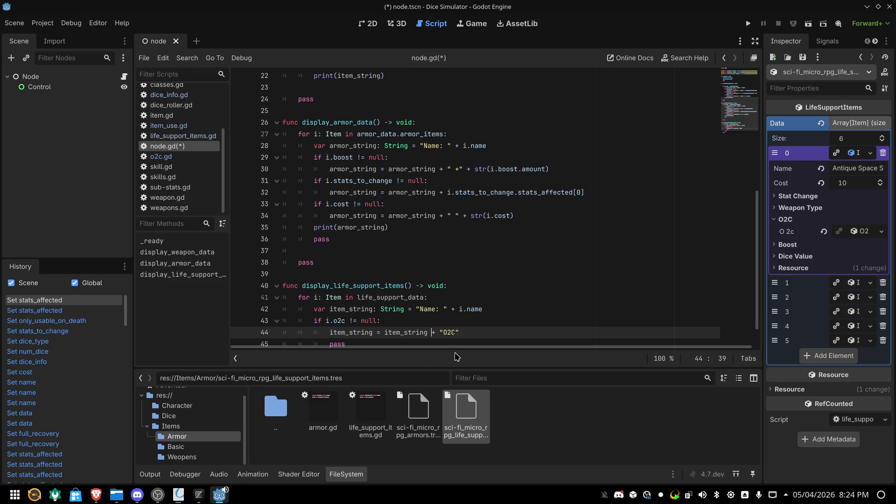
{"action": "left_click", "coordinate": [185, 493]}
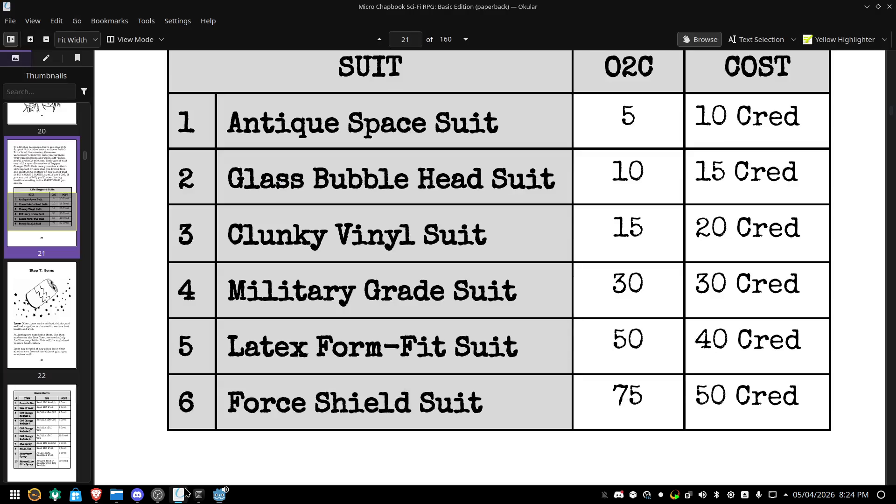
{"action": "left_click", "coordinate": [183, 495]}
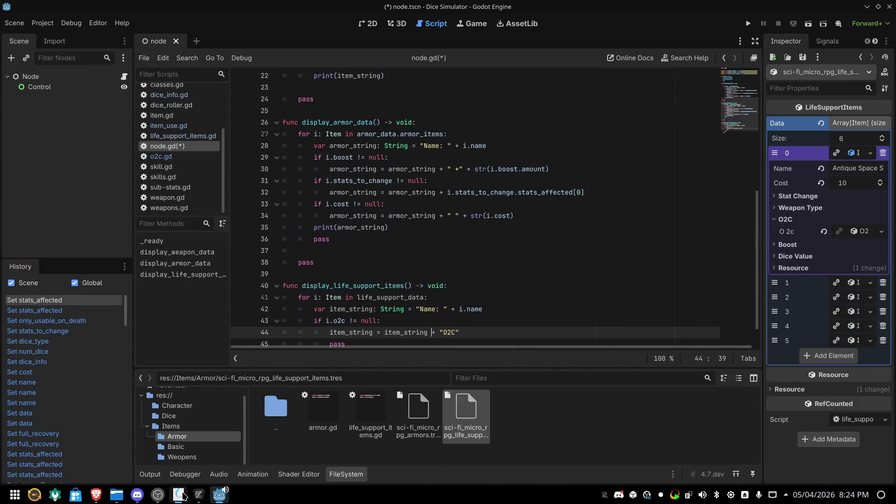
{"action": "left_click", "coordinate": [184, 495]}
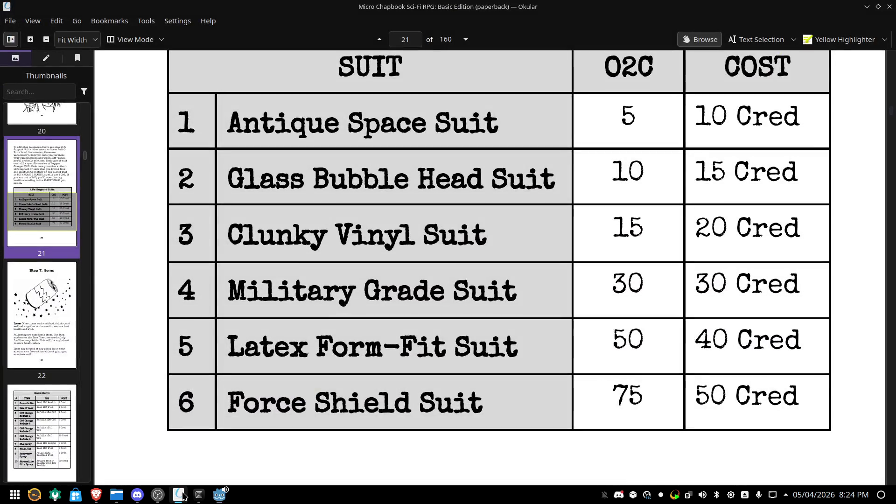
{"action": "left_click", "coordinate": [183, 495]}
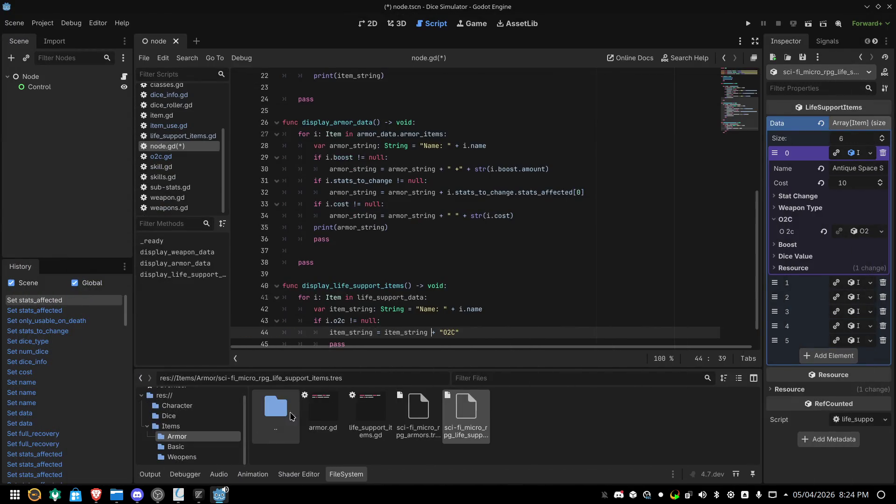
Step: Add 'if i.cost != null:' with an indented pass below the O2C check
{"action": "key", "text": "Right"}
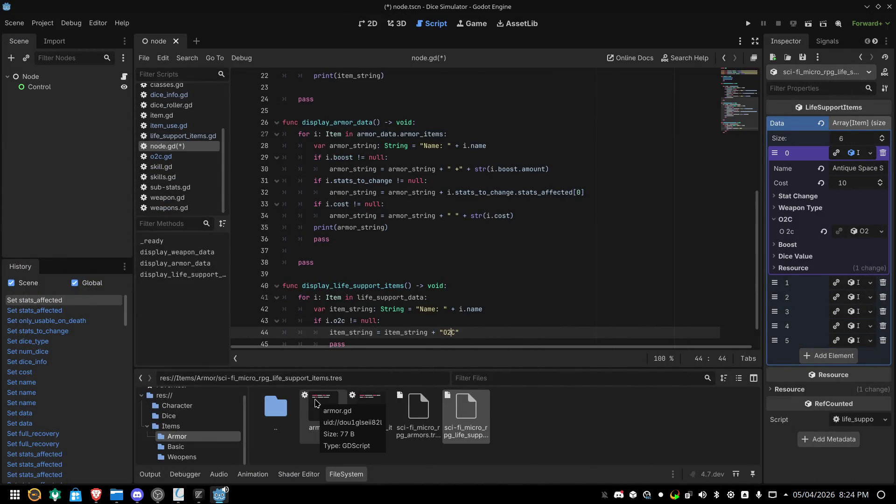
{"action": "key", "text": "Down"}
{"action": "key", "text": "Down"}
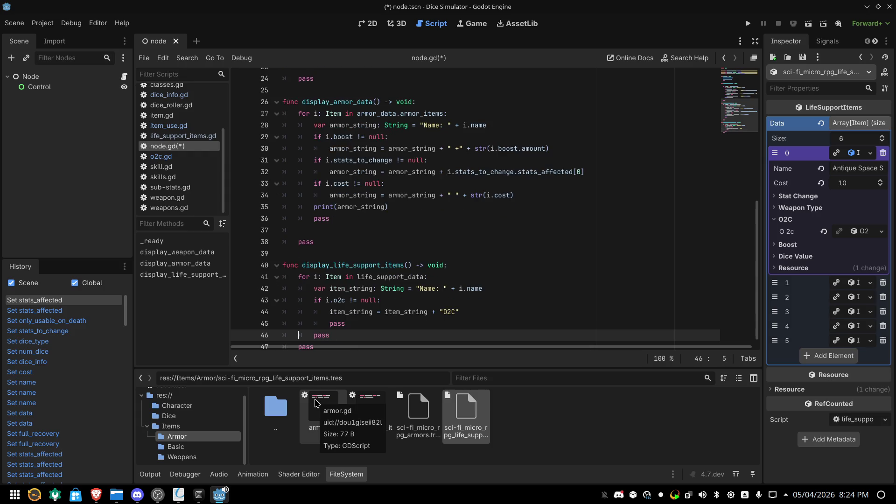
{"action": "key", "text": "Return"}
{"action": "key", "text": "Return"}
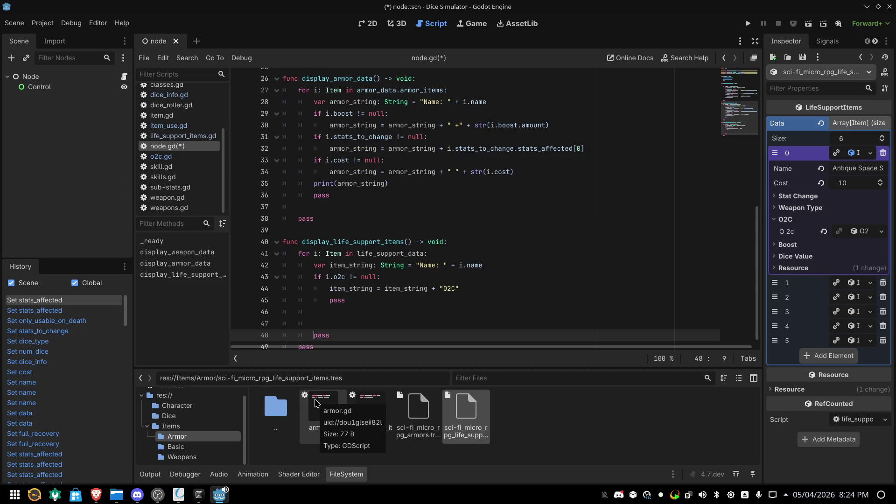
{"action": "key", "text": "Up"}
{"action": "key", "text": "Up"}
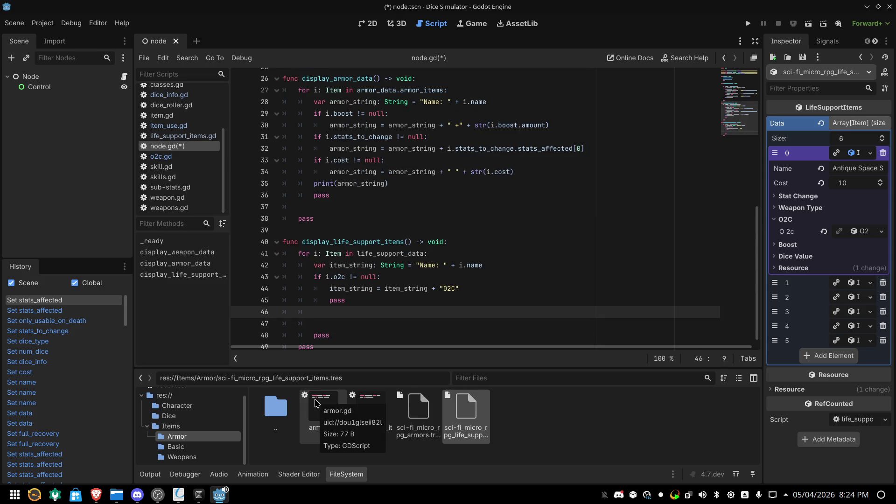
{"action": "type", "text": "if "}
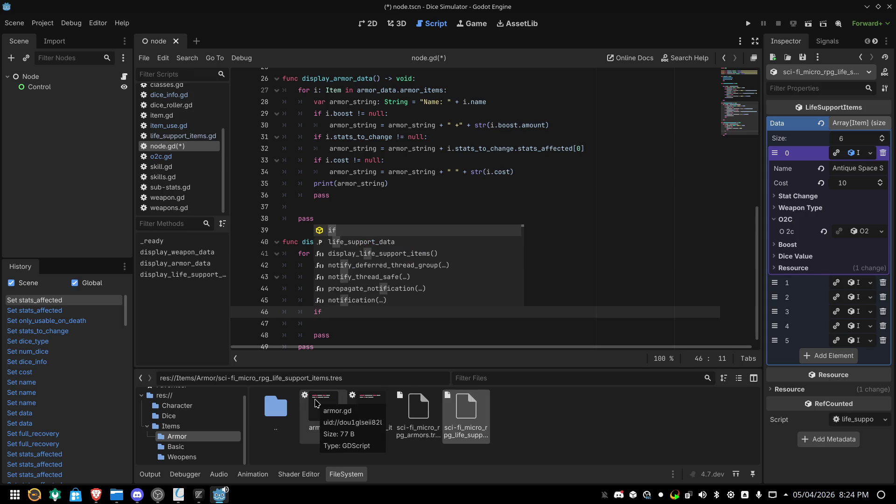
{"action": "type", "text": "i.cos"}
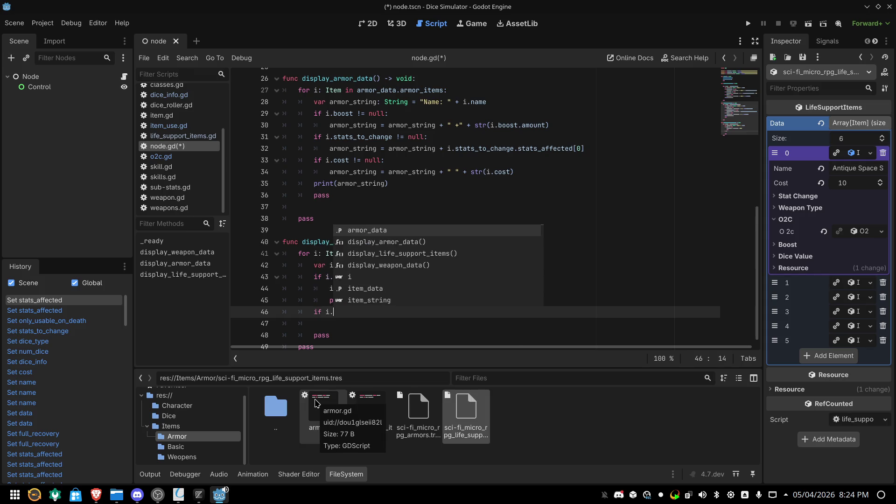
{"action": "type", "text": "t "}
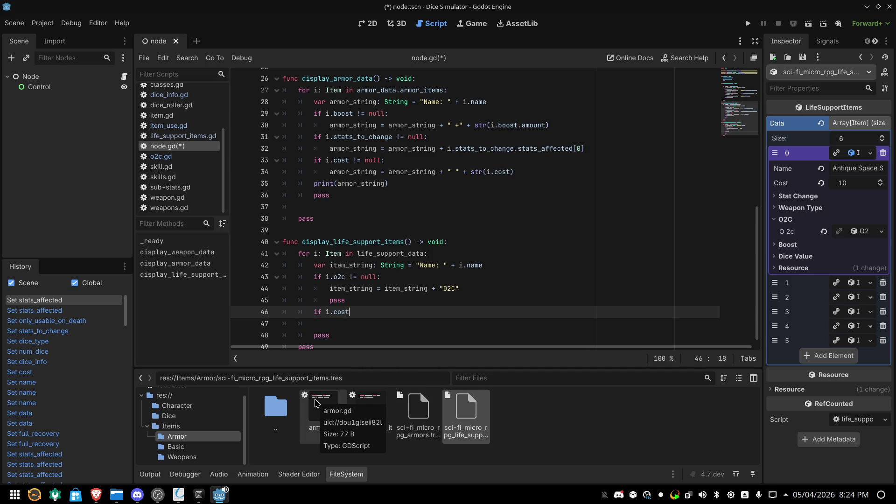
{"action": "type", "text": "!="}
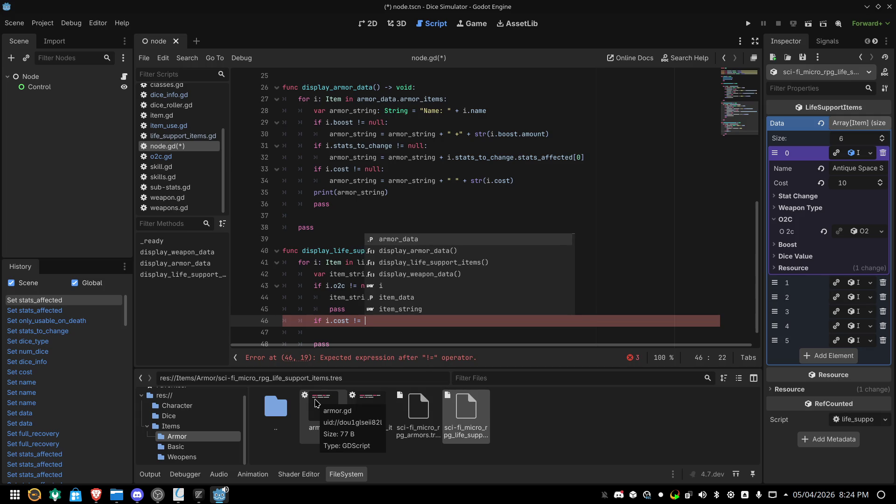
{"action": "type", "text": " null"}
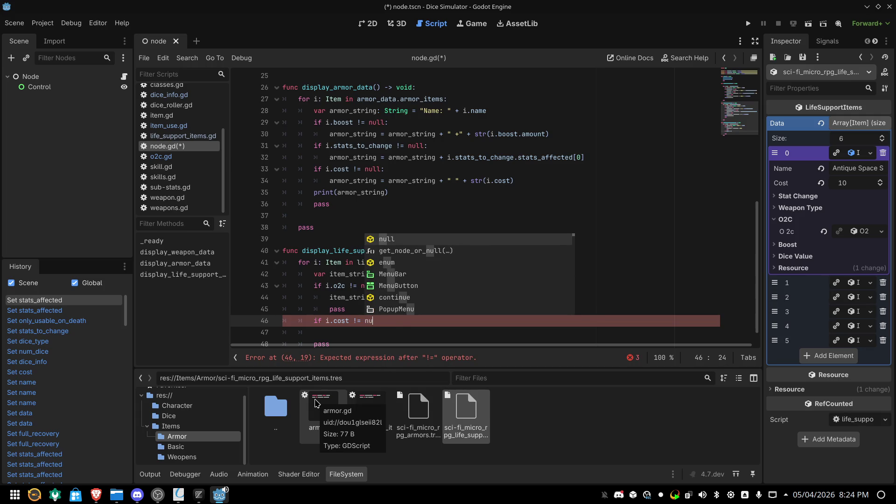
{"action": "key", "text": "Escape"}
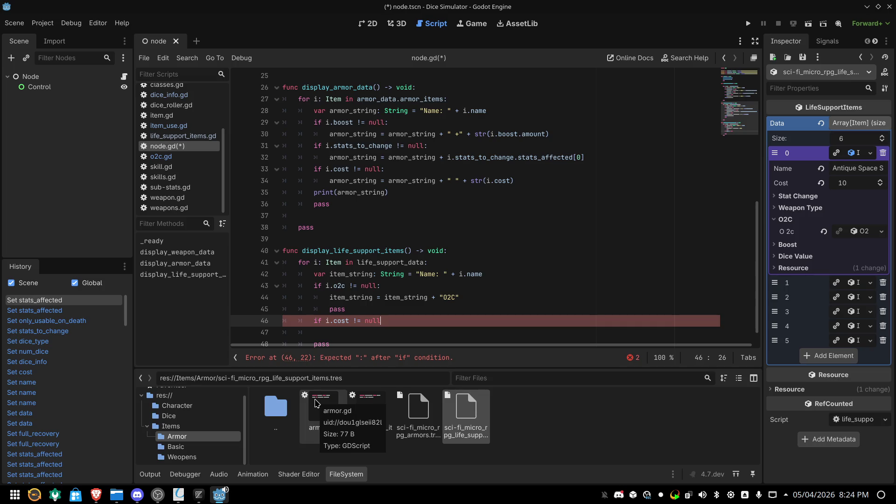
{"action": "type", "text": ":"}
{"action": "key", "text": "Return"}
{"action": "type", "text": "pass"}
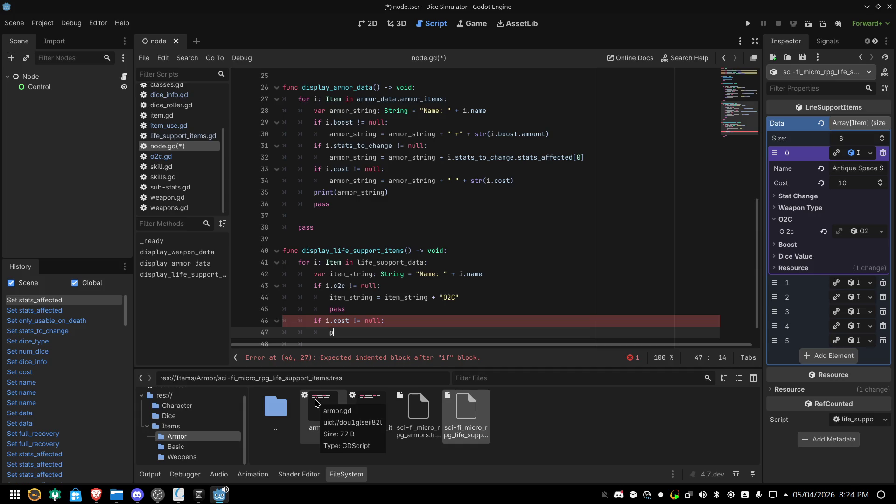
Step: Open a blank line in the cost block and add a trailing space to the "O2C " label
{"action": "key", "text": "Left"}
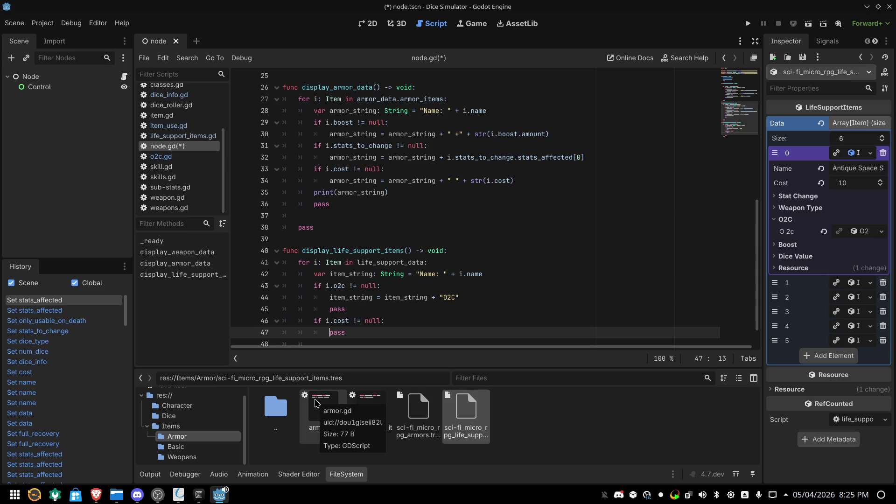
{"action": "key", "text": "Return"}
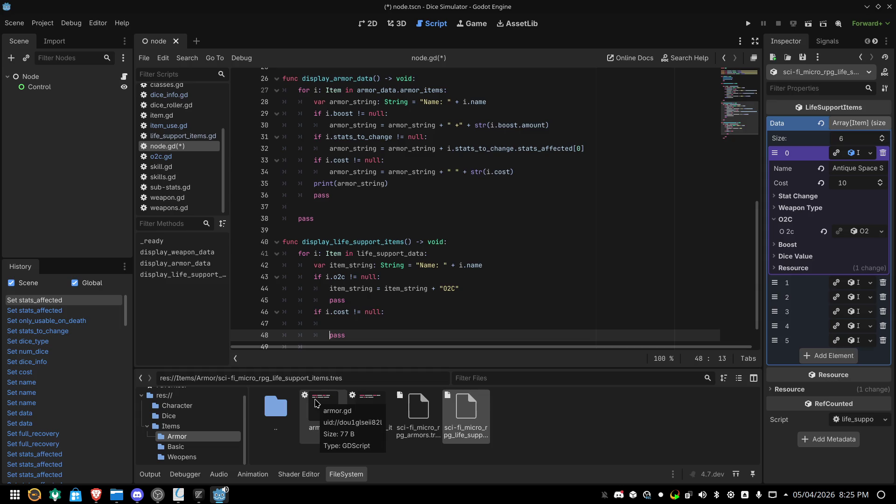
{"action": "key", "text": "Up"}
{"action": "key", "text": "Up"}
{"action": "key", "text": "Up"}
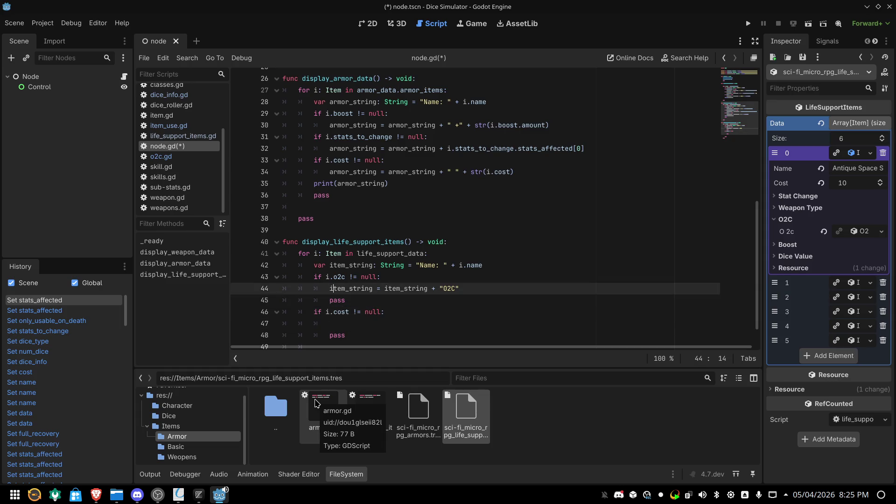
{"action": "key", "text": "ctrl+Right"}
{"action": "key", "text": "ctrl+Right"}
{"action": "key", "text": "ctrl+Right"}
{"action": "key", "text": "Down"}
{"action": "key", "text": "Down"}
{"action": "key", "text": "Down"}
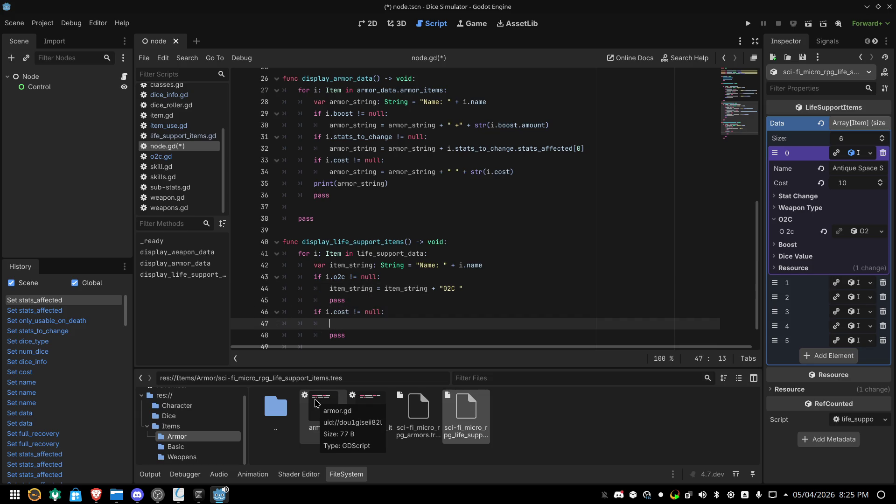
Step: Write item_string = item_string + str(i.cost) in the cost check, then add a blank line after it
{"action": "type", "text": "ite"}
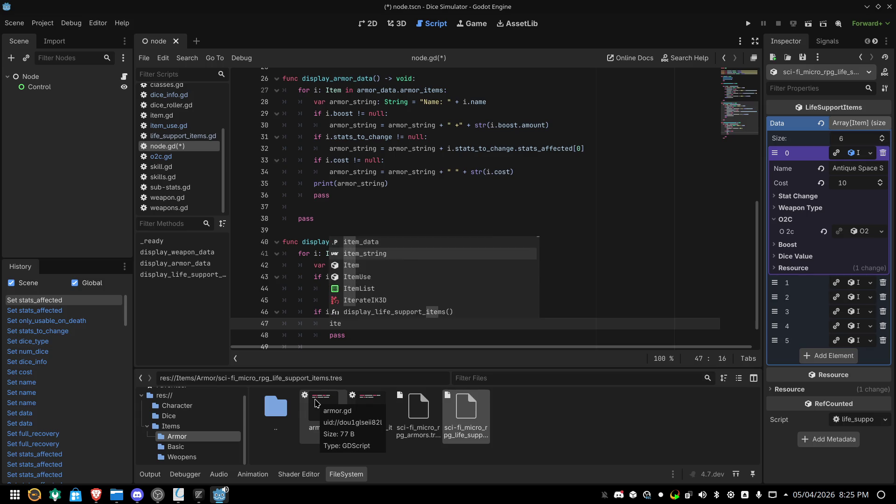
{"action": "key", "text": "Return"}
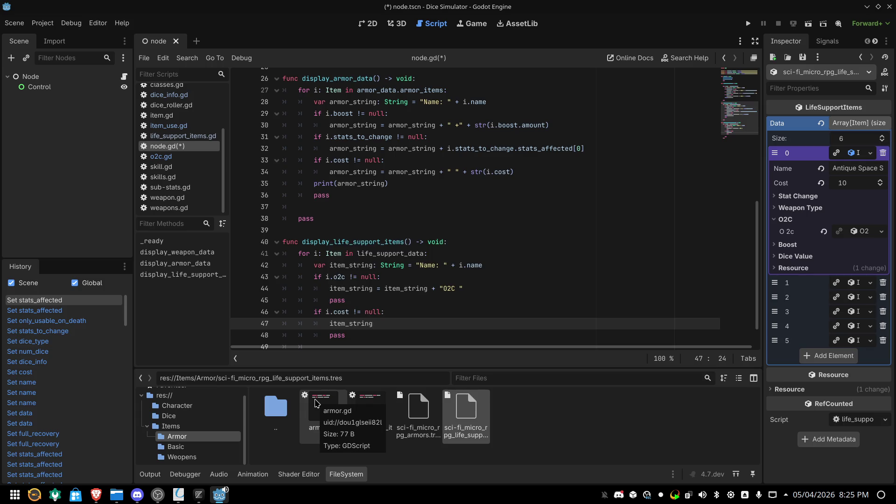
{"action": "type", "text": "="}
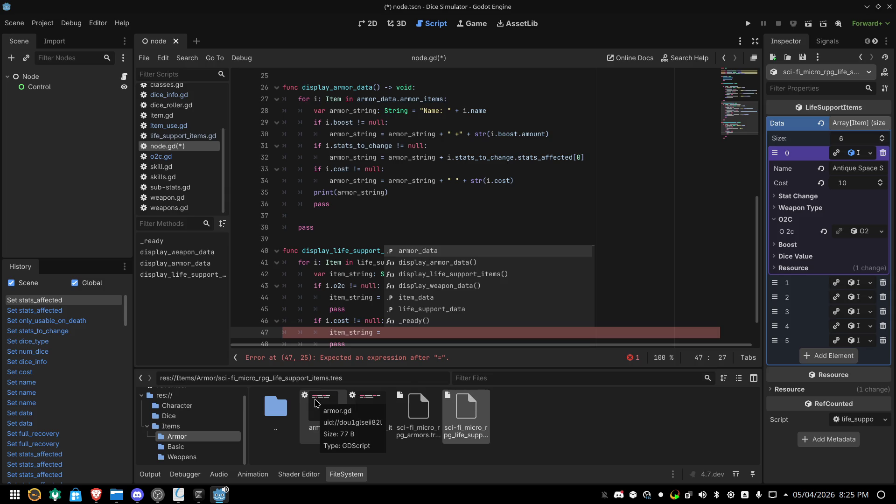
{"action": "key", "text": "Escape"}
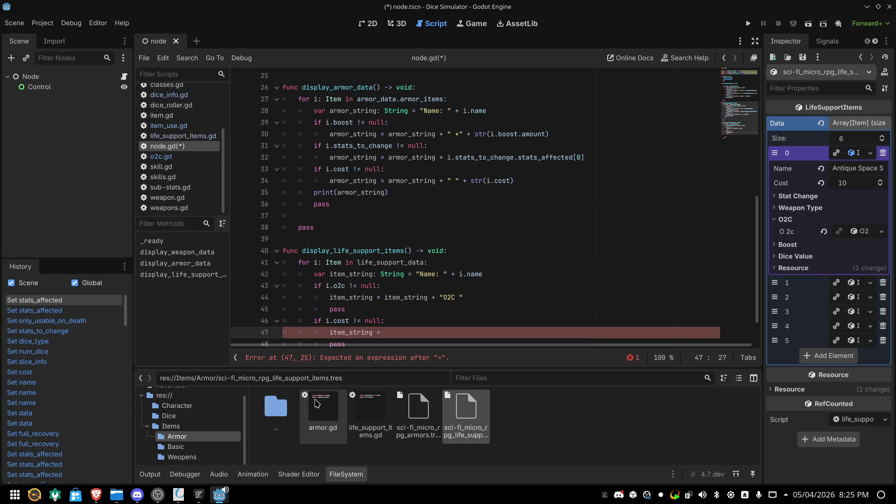
{"action": "type", "text": "ite"}
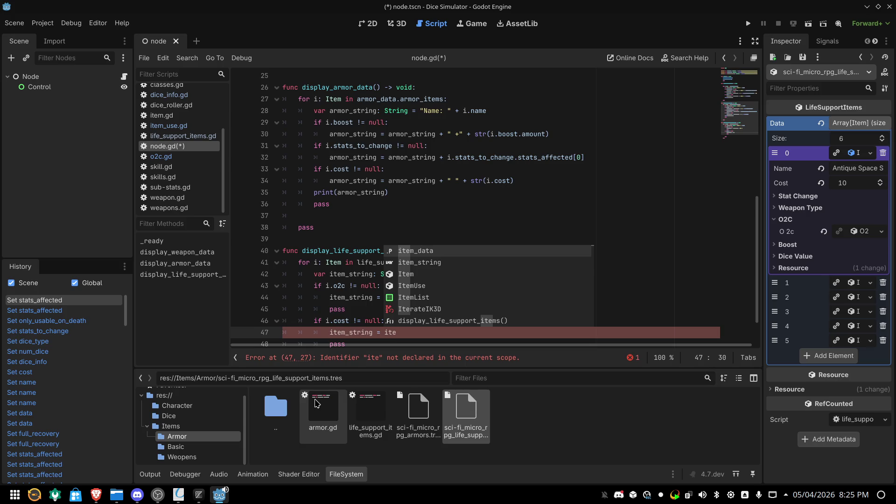
{"action": "key", "text": "Down"}
{"action": "key", "text": "Return"}
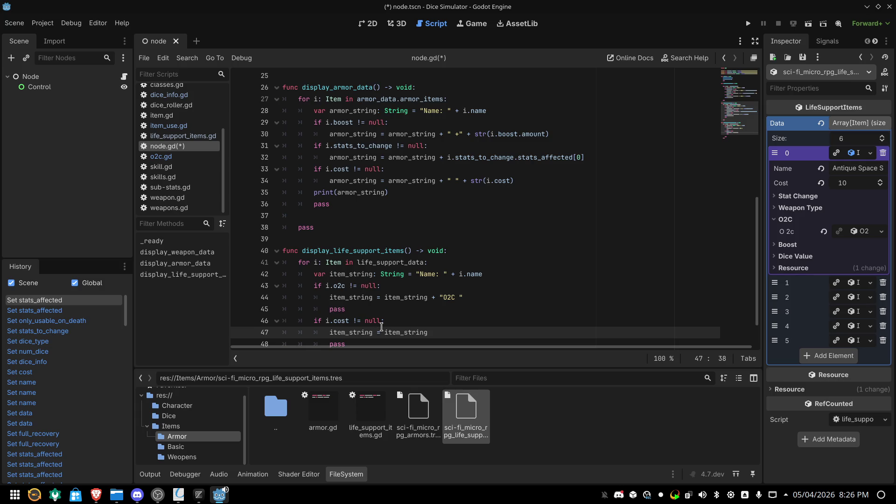
{"action": "type", "text": "+ "}
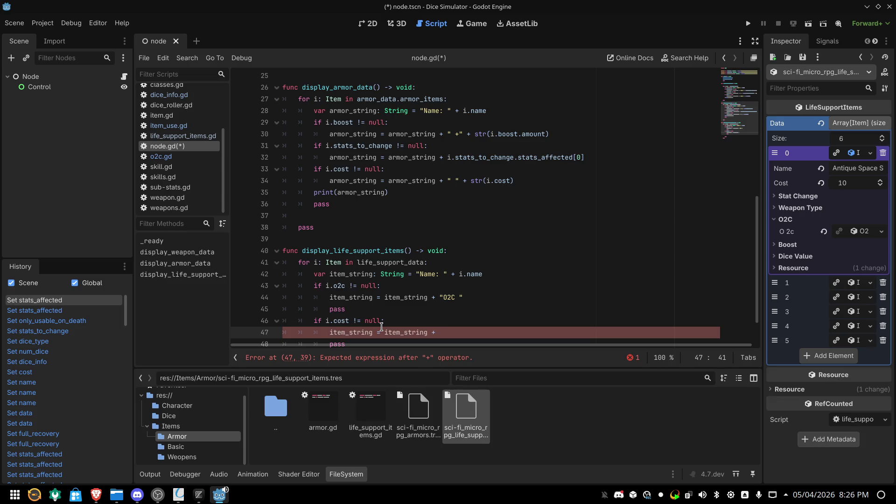
{"action": "type", "text": "str("}
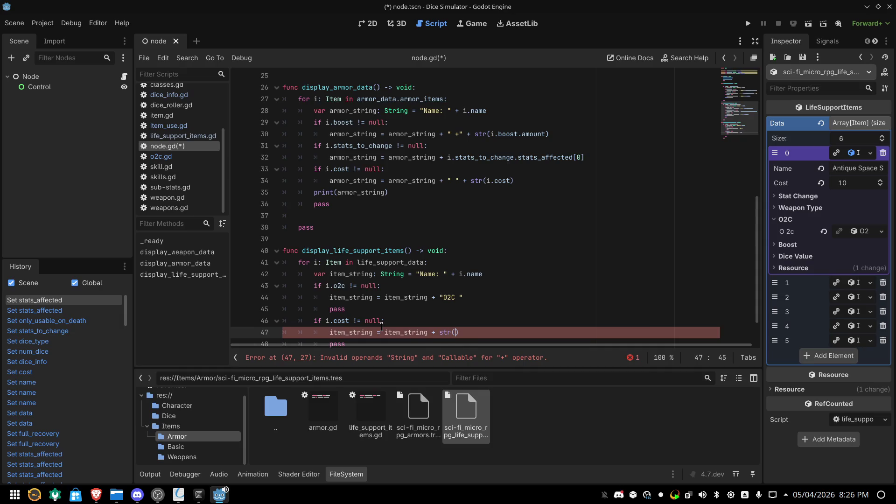
{"action": "type", "text": "i.co"}
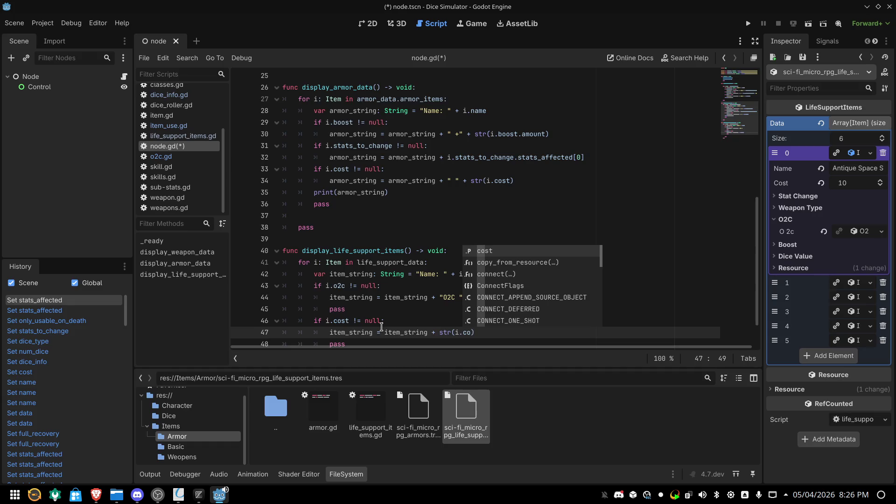
{"action": "key", "text": "Return"}
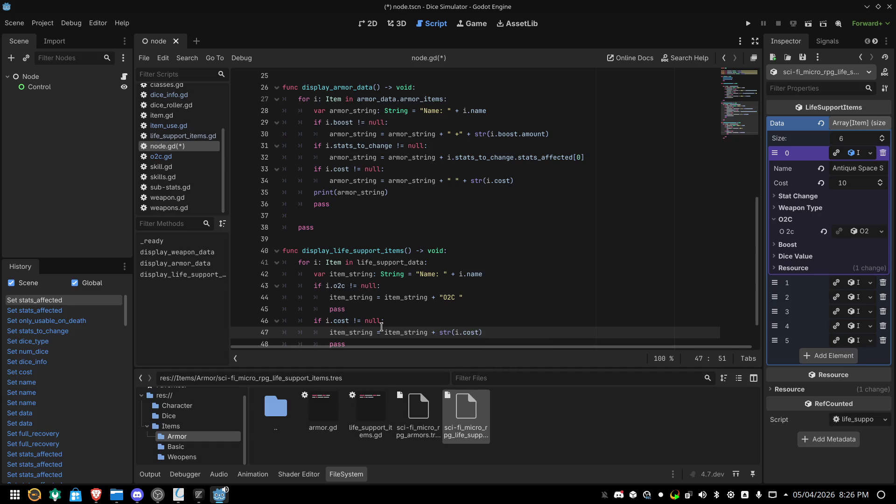
{"action": "type", "text": ")"}
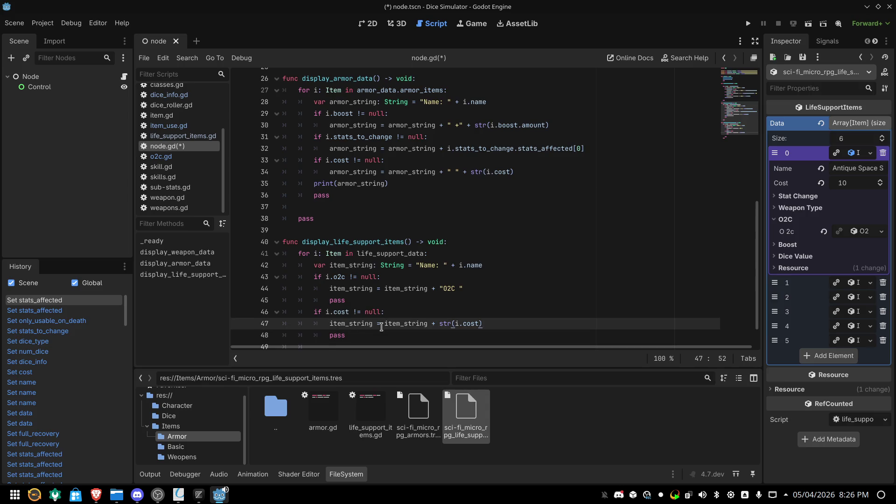
{"action": "key", "text": "Down"}
{"action": "key", "text": "Return"}
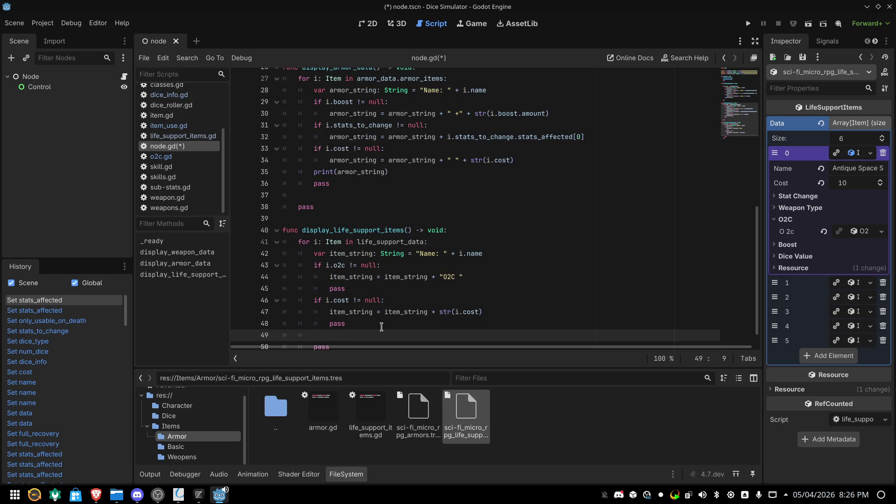
Step: Add print(item_string) at the end of the life-support loop
{"action": "type", "text": "print"}
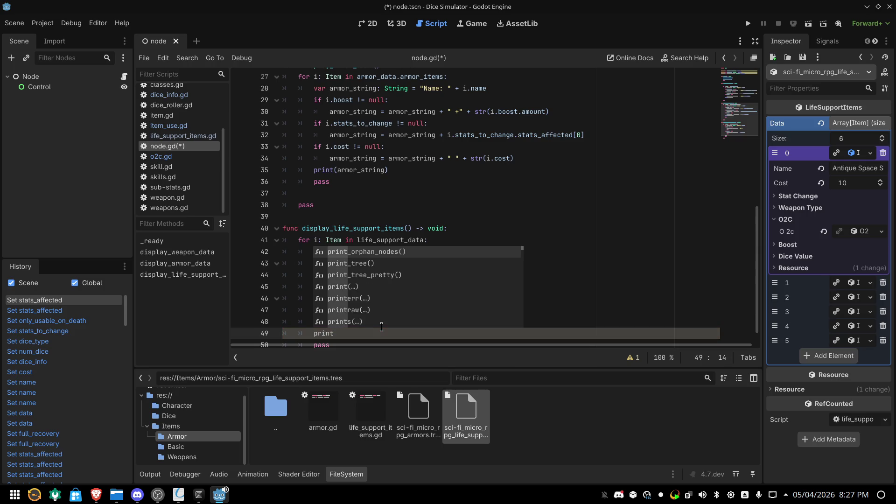
{"action": "type", "text": "("}
{"action": "scroll", "coordinate": [381, 326], "scroll_direction": "up", "scroll_amount": 1}
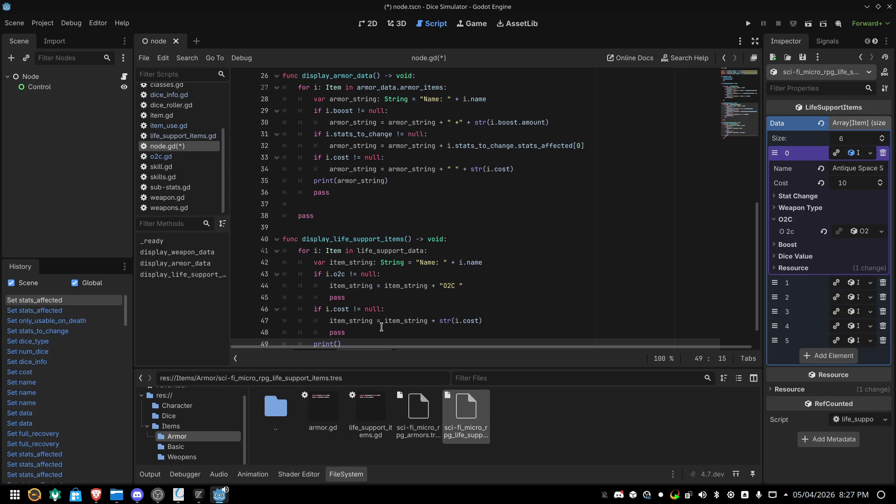
{"action": "type", "text": "ite"}
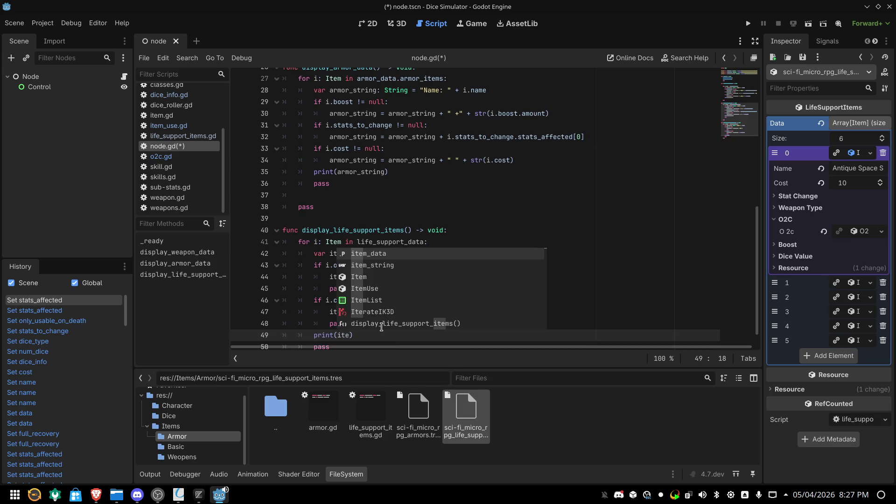
{"action": "key", "text": "Down"}
{"action": "key", "text": "Return"}
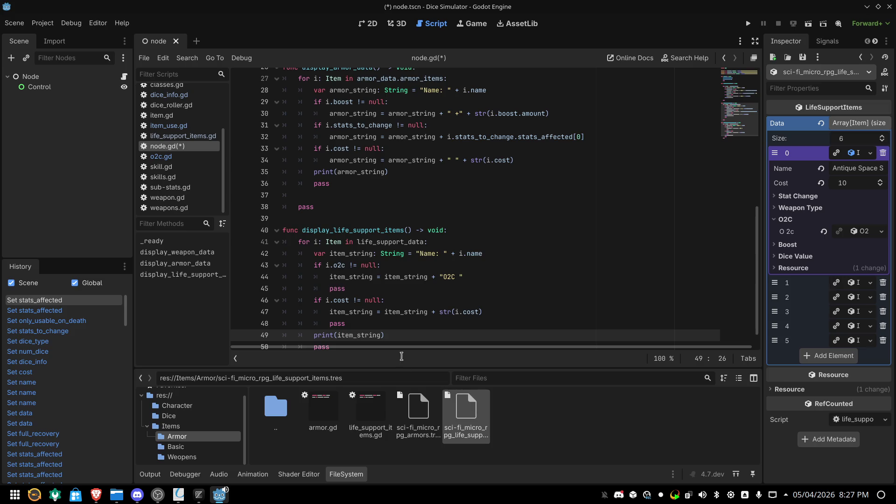
{"action": "scroll", "coordinate": [380, 219], "scroll_direction": "down", "scroll_amount": 1}
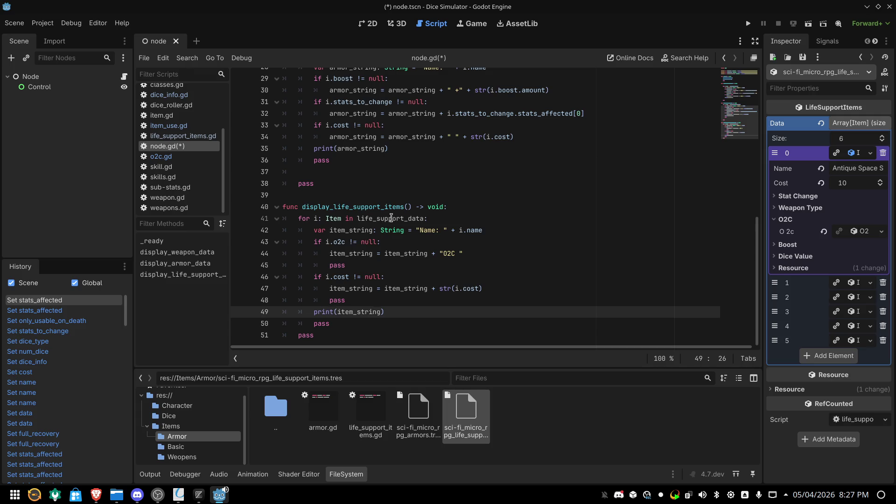
{"action": "scroll", "coordinate": [383, 216], "scroll_direction": "up", "scroll_amount": 10}
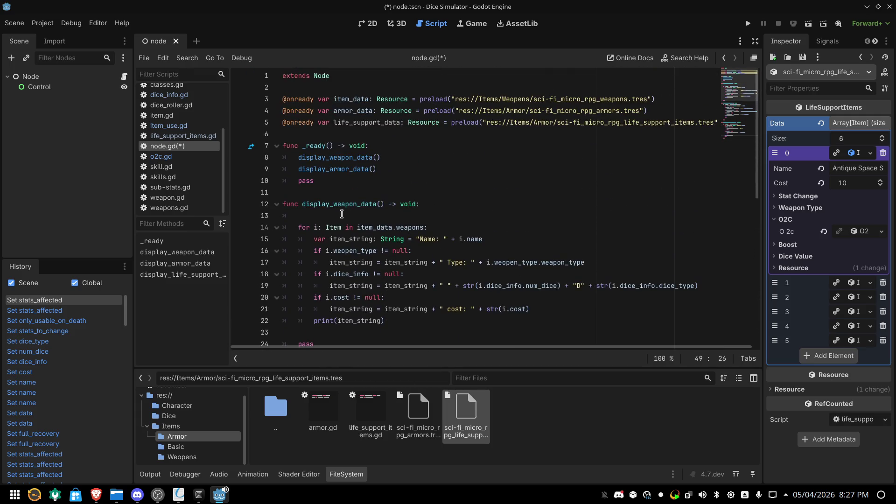
Step: Call display_life_support_items() in _ready after display_armor_data(), then run the scene
{"action": "left_click", "coordinate": [395, 173]}
{"action": "key", "text": "Return"}
{"action": "type", "text": "displa"}
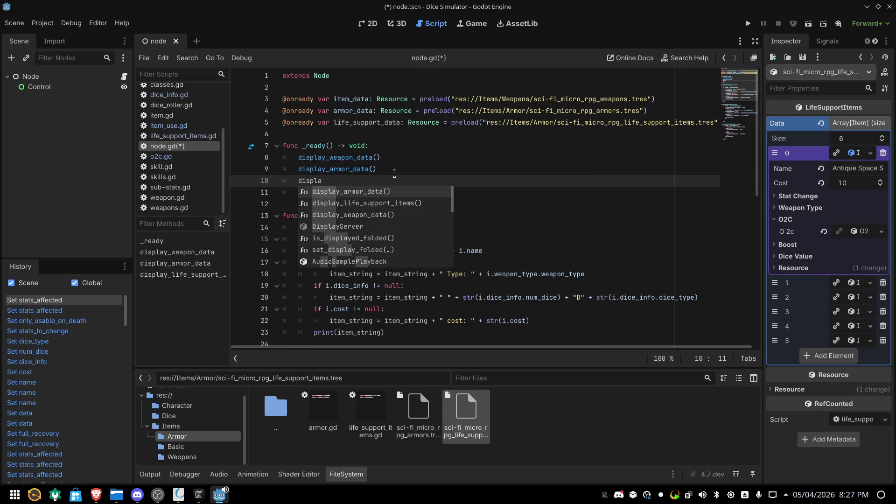
{"action": "key", "text": "Down"}
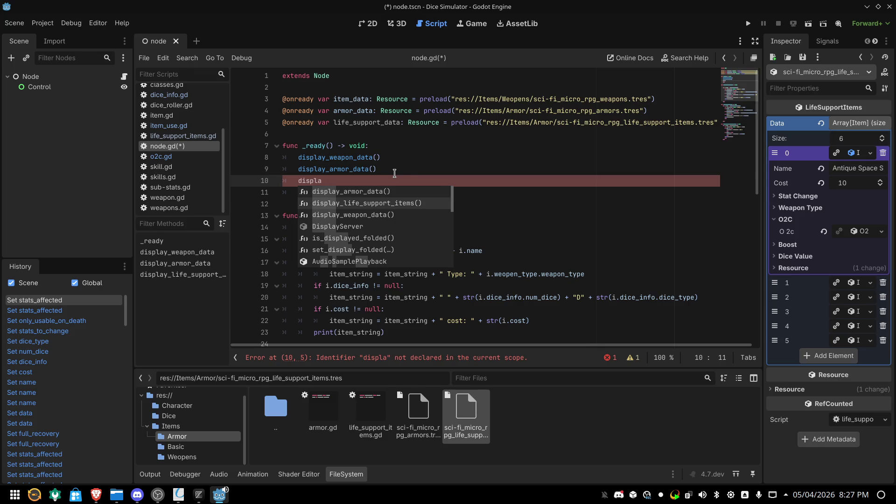
{"action": "key", "text": "Return"}
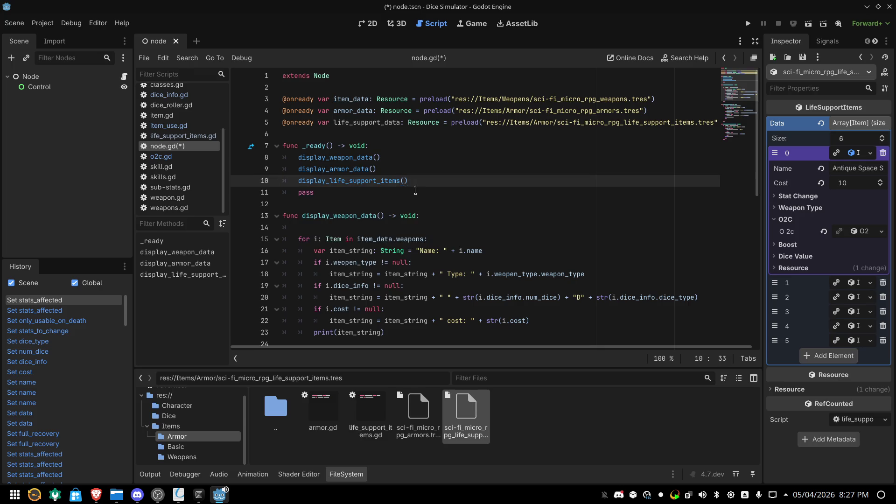
{"action": "left_click", "coordinate": [809, 24]}
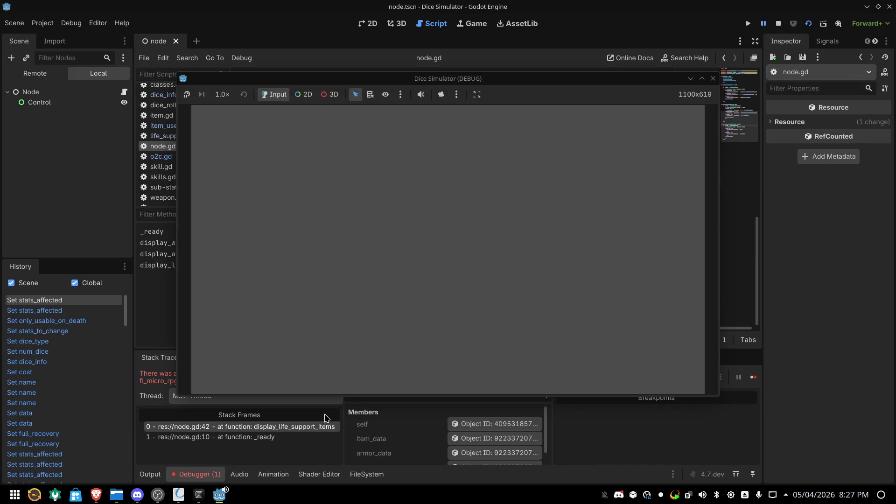
Step: Inspect the '1 - res://node.gd:10 - _ready' frame in the debugger's stack trace
{"action": "left_click", "coordinate": [315, 437]}
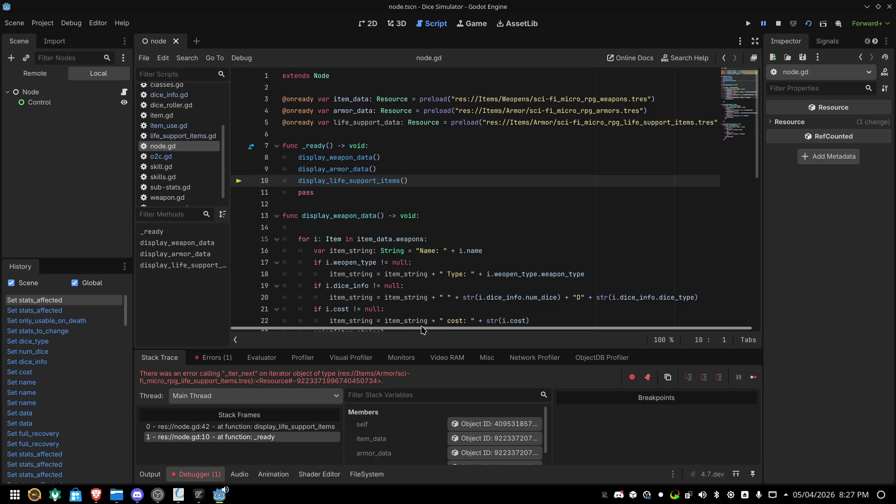
Step: From the Errors tab, jump to line 42, change the loop to life_support_data.data, and rerun
{"action": "mouse_move", "coordinate": [420, 320]}
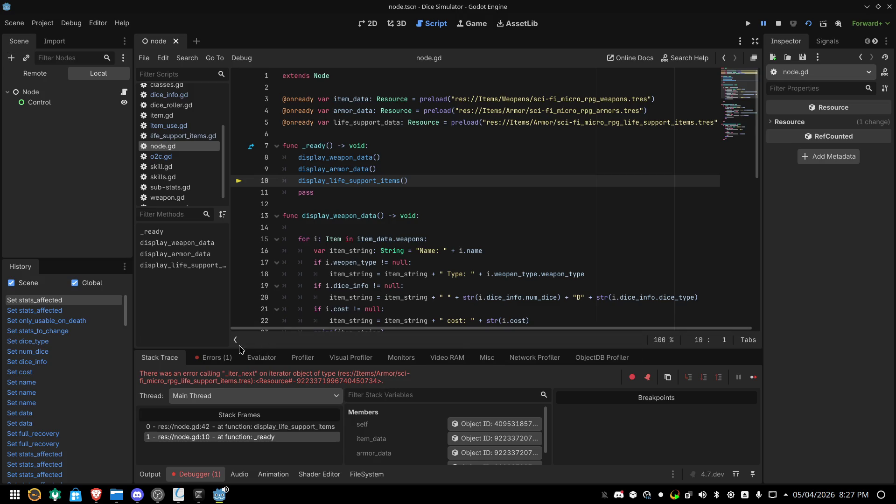
{"action": "left_click", "coordinate": [227, 361]}
{"action": "left_click", "coordinate": [298, 394]}
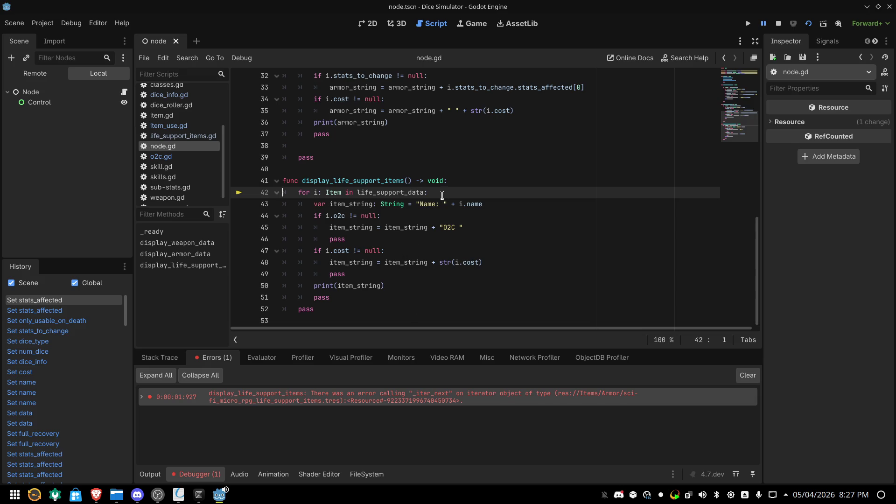
{"action": "scroll", "coordinate": [442, 195], "scroll_direction": "up", "scroll_amount": 1}
{"action": "left_click", "coordinate": [426, 227]}
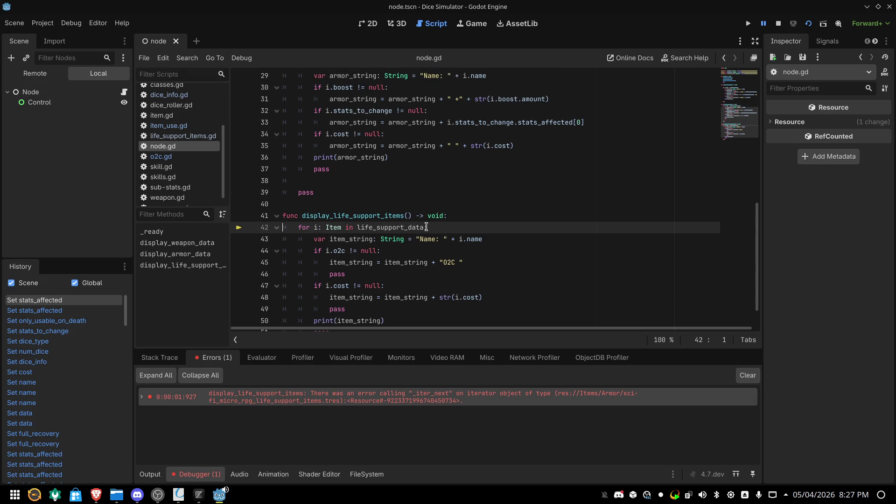
{"action": "left_click", "coordinate": [423, 227]}
{"action": "mouse_move", "coordinate": [423, 227]}
{"action": "type", "text": ".da"}
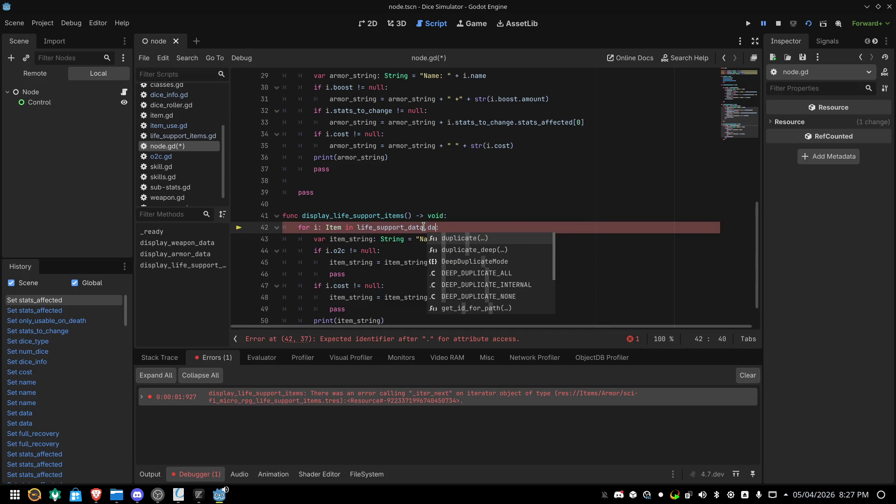
{"action": "type", "text": "ta"}
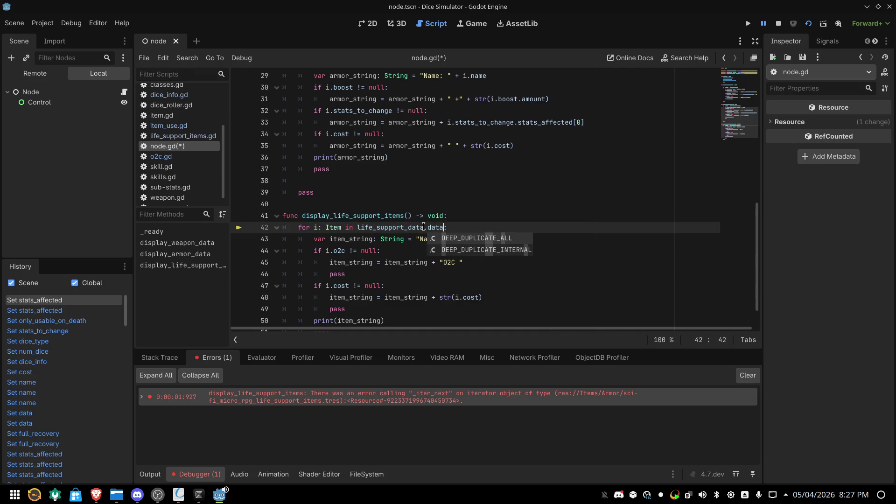
{"action": "key", "text": "Escape"}
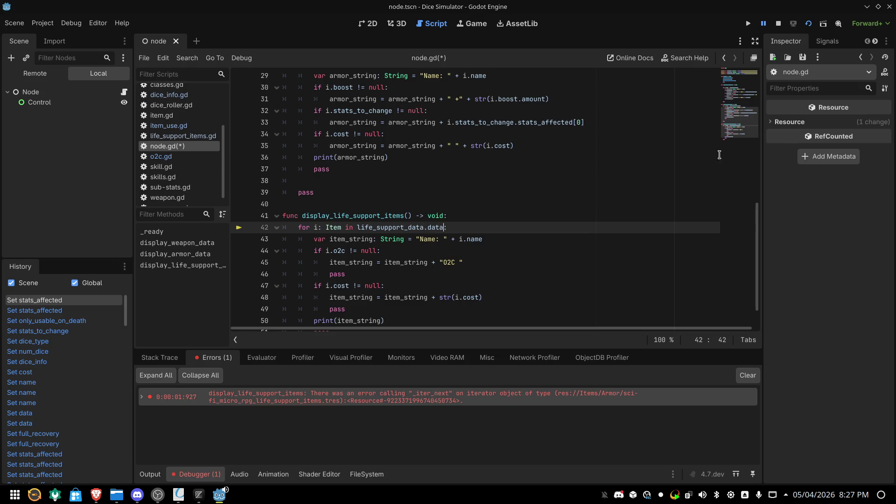
{"action": "left_click", "coordinate": [807, 24]}
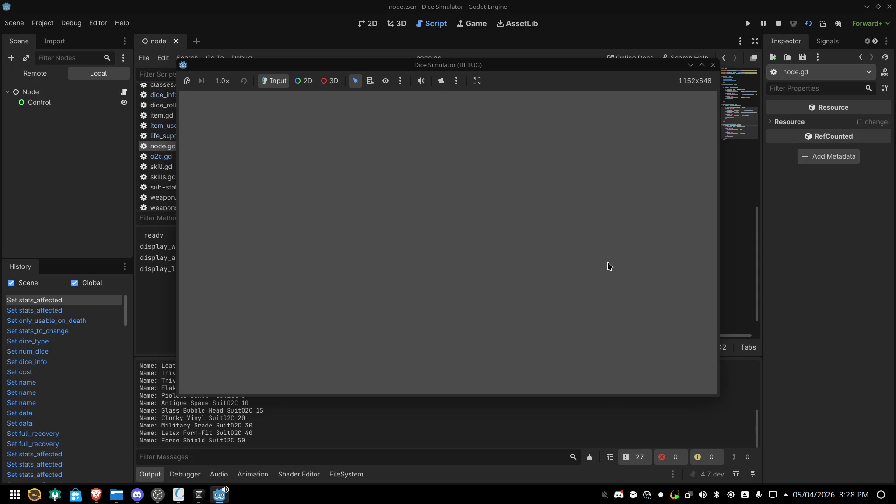
Step: Minimize the Dice Simulator debug window and bring up Okular's life support suit table
{"action": "left_click", "coordinate": [691, 65]}
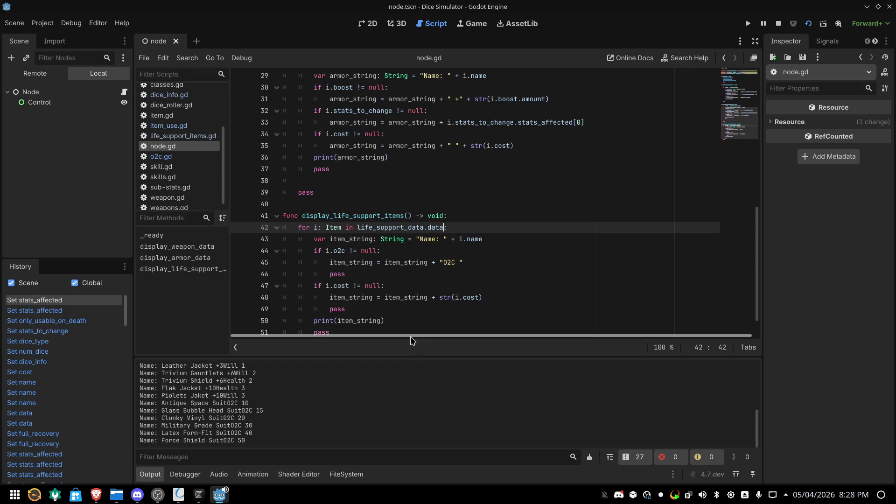
{"action": "left_click", "coordinate": [178, 495]}
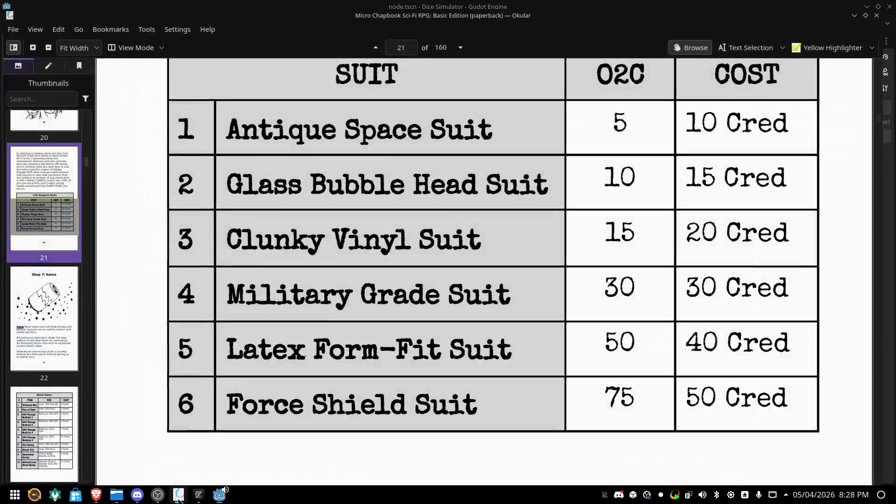
Step: Minimize the Okular rulebook so Godot's node.gd script is in front again
{"action": "left_click", "coordinate": [179, 496]}
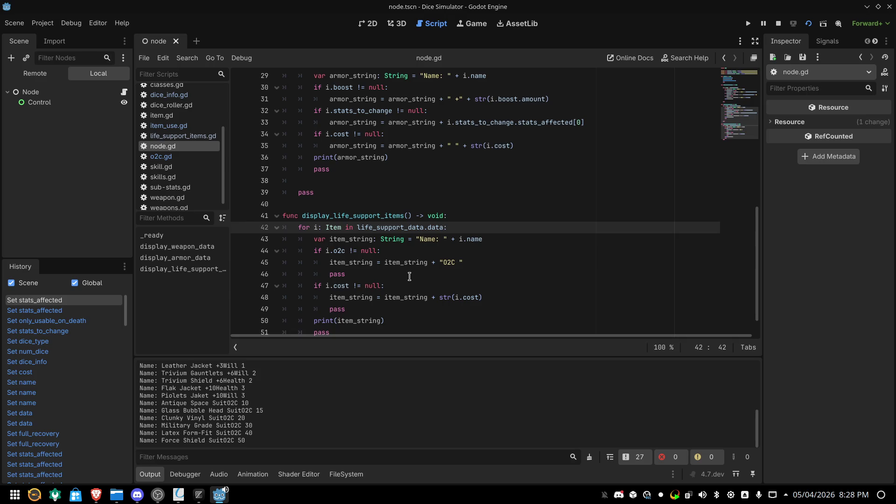
Step: Insert + " " + str(i.o2c.amount) before " O2C " on line 45 and save node.gd
{"action": "left_click", "coordinate": [440, 264]}
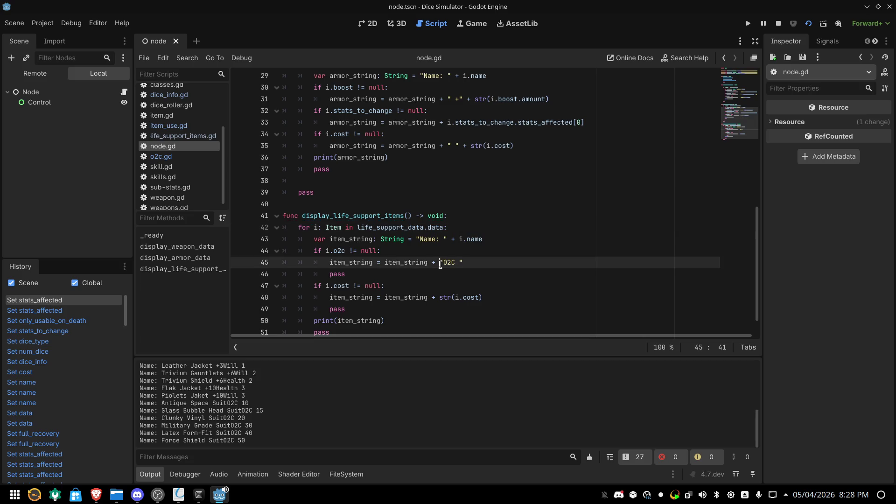
{"action": "type", "text": "\" "}
{"action": "type", "text": "\""}
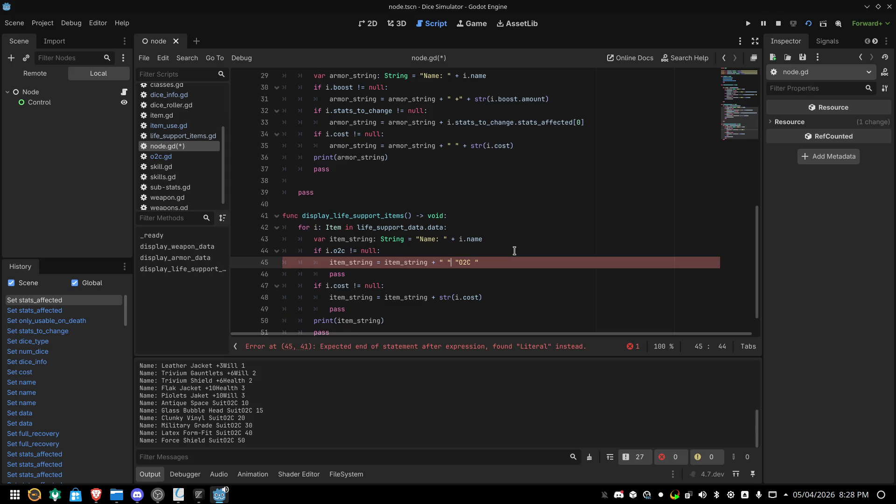
{"action": "type", "text": "+"}
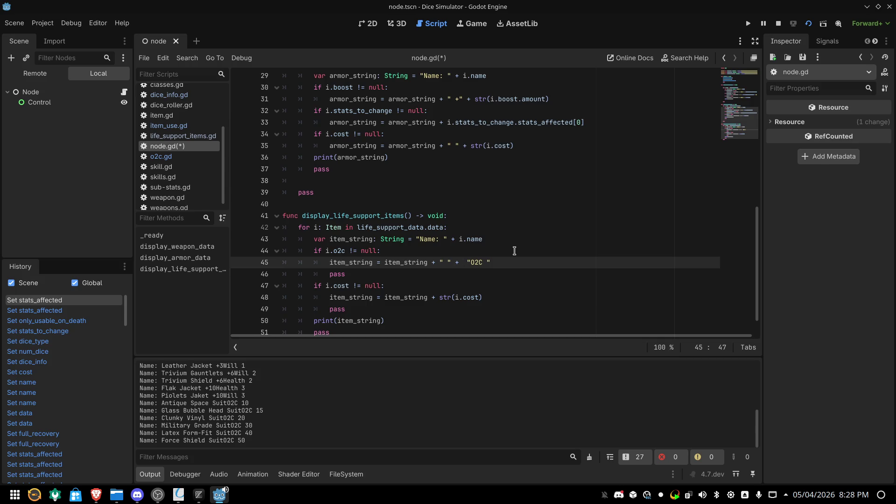
{"action": "type", "text": "i."}
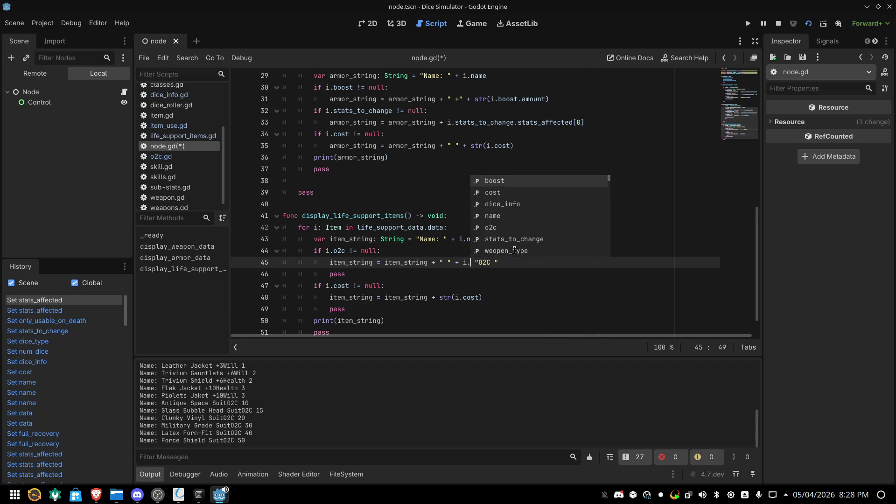
{"action": "type", "text": "o2c."}
{"action": "key", "text": "Return"}
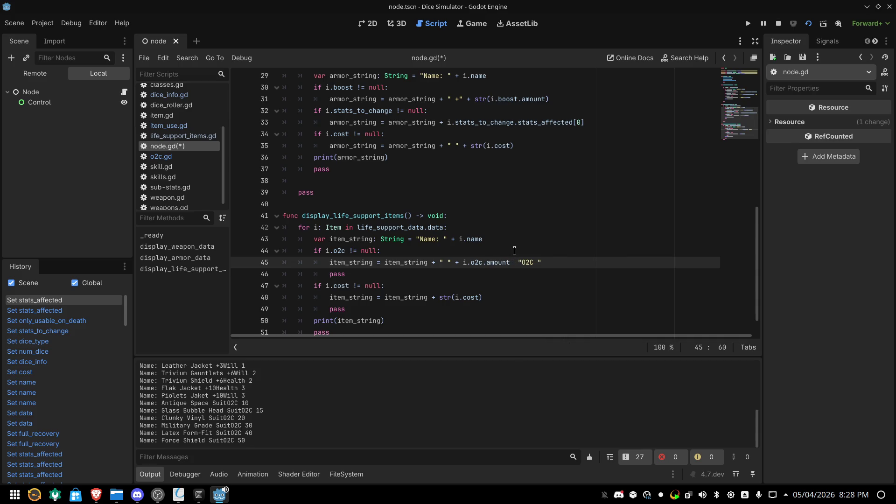
{"action": "type", "text": "+ "}
{"action": "type", "text": "\""}
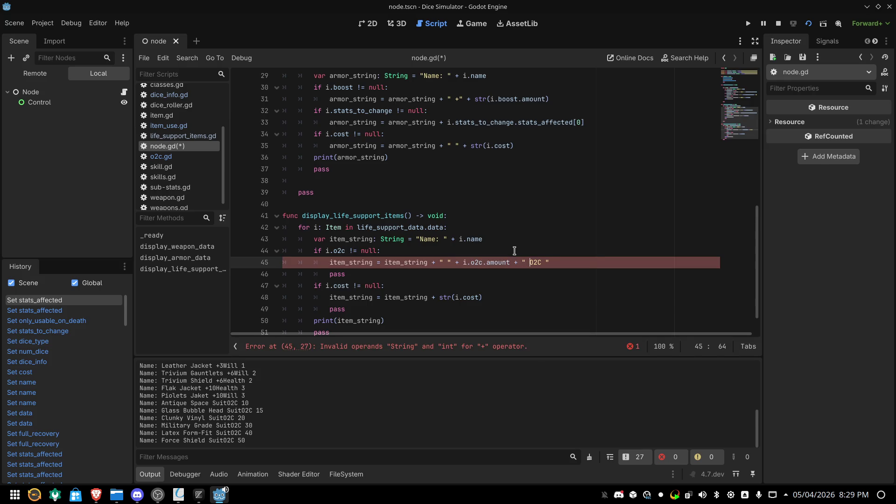
{"action": "key", "text": "Down"}
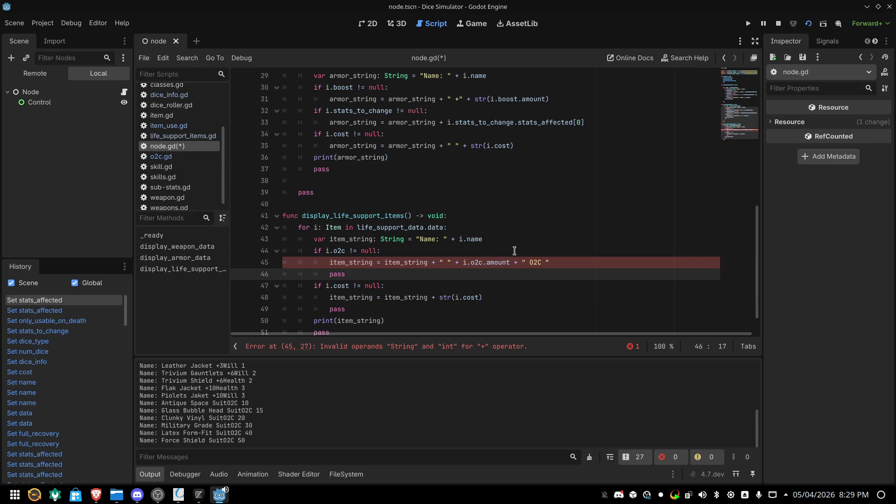
{"action": "key", "text": "Up"}
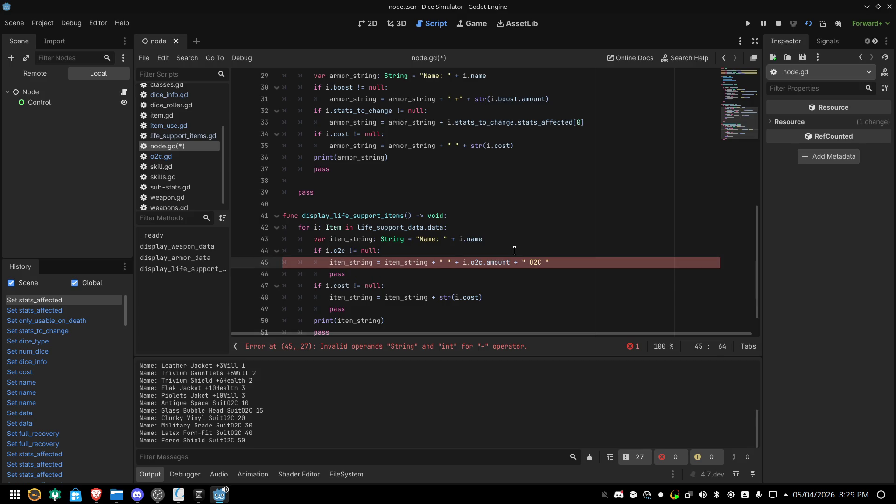
{"action": "key", "text": "Left"}
{"action": "key", "text": "Left"}
{"action": "key", "text": "Left"}
{"action": "type", "text": "str("}
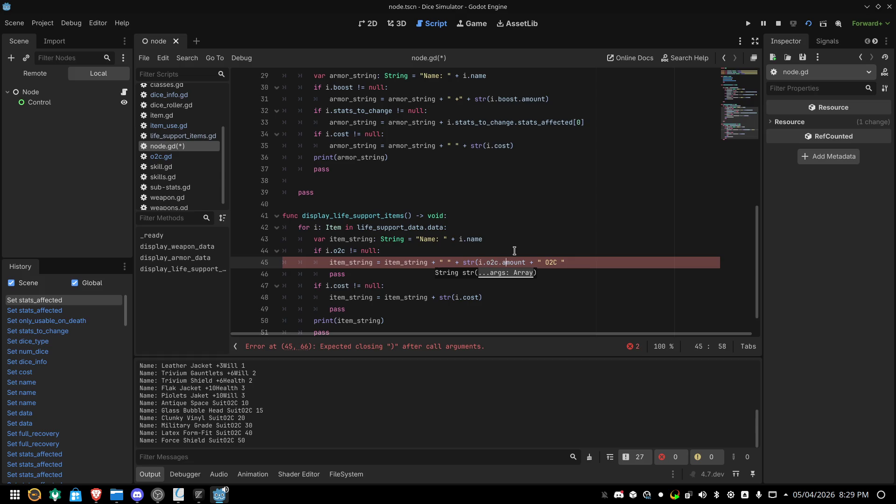
{"action": "type", "text": ")"}
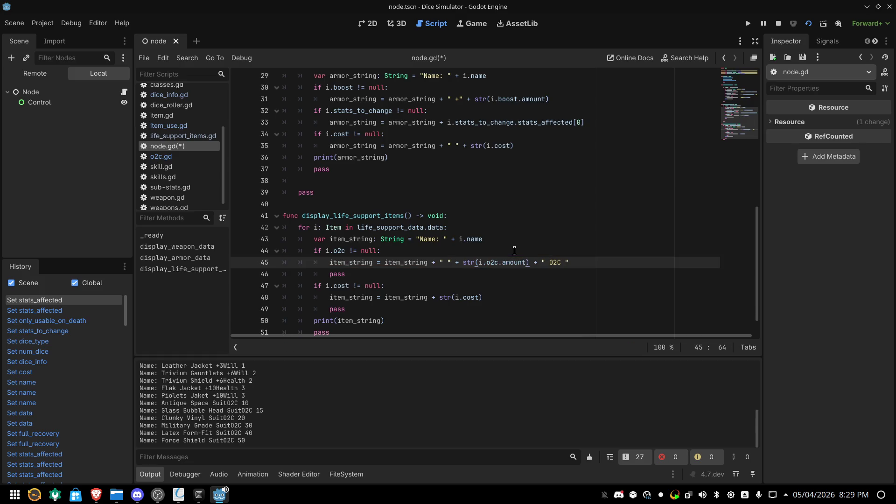
{"action": "key", "text": "ctrl+s"}
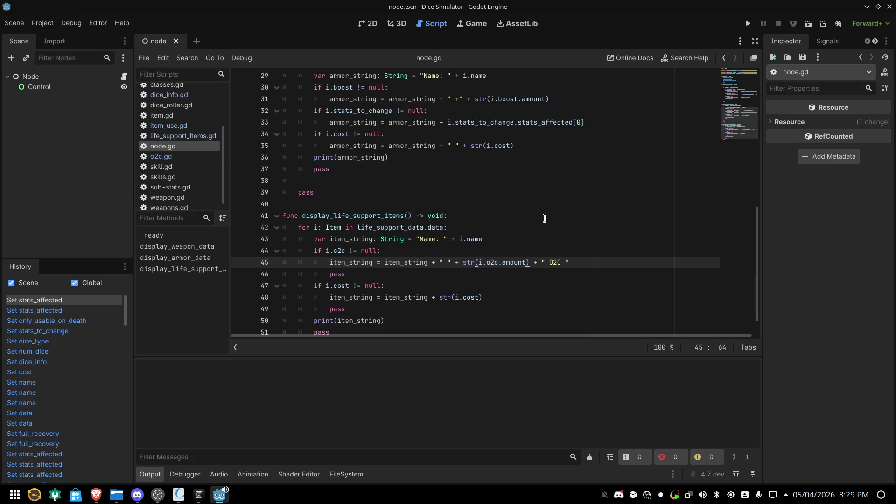
Step: Run the current scene, close the game, and review the Output's suit lines with O2C amounts
{"action": "left_click", "coordinate": [808, 23]}
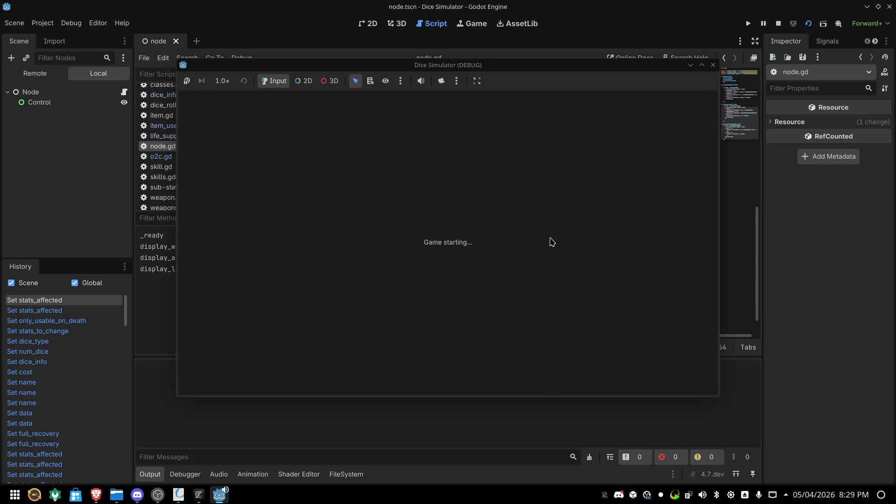
{"action": "key", "text": "alt+F4"}
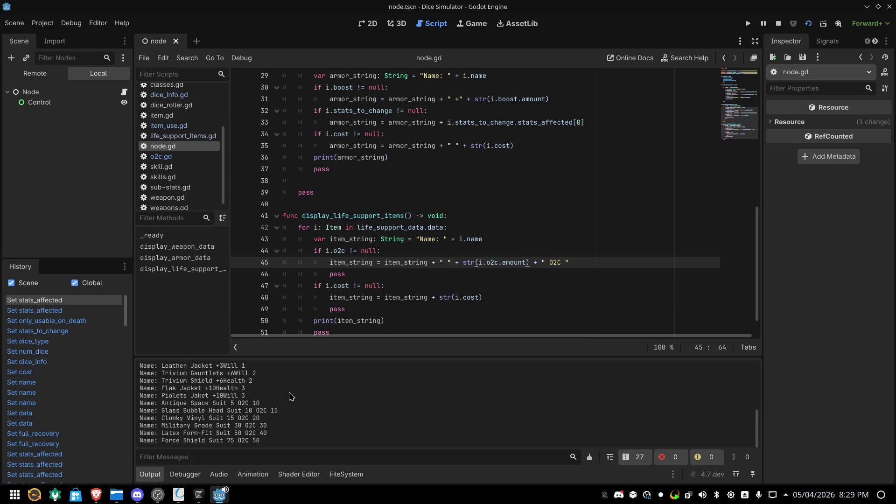
{"action": "scroll", "coordinate": [306, 392], "scroll_direction": "up", "scroll_amount": 2}
{"action": "scroll", "coordinate": [407, 392], "scroll_direction": "up", "scroll_amount": 3}
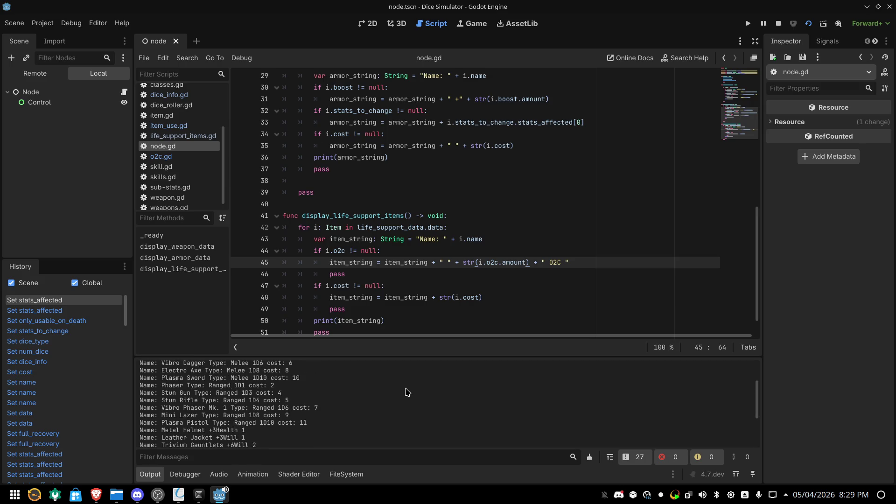
{"action": "scroll", "coordinate": [406, 392], "scroll_direction": "up", "scroll_amount": 3}
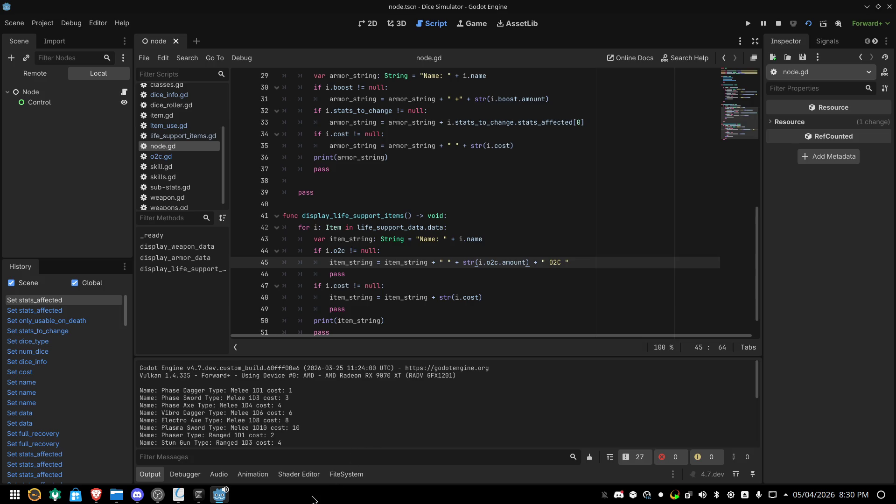
Step: Add two blank lines at line 53 after the life support function
{"action": "scroll", "coordinate": [421, 328], "scroll_direction": "down", "scroll_amount": 1}
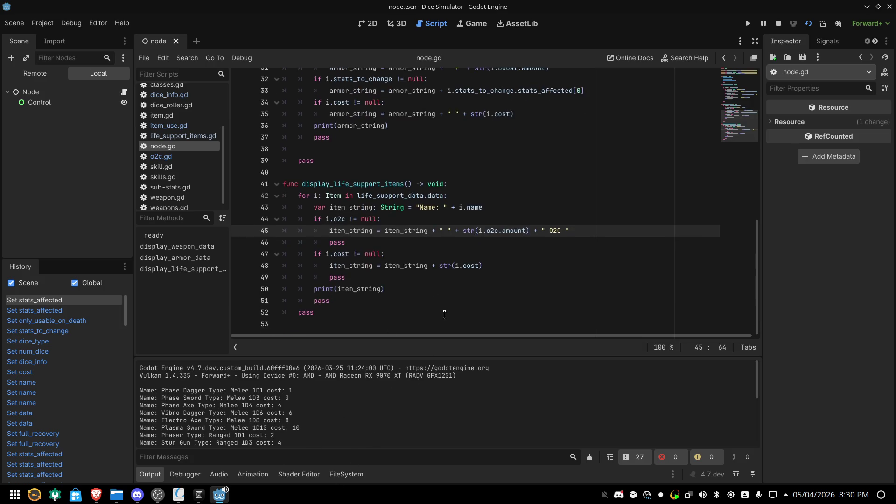
{"action": "left_click", "coordinate": [351, 329]}
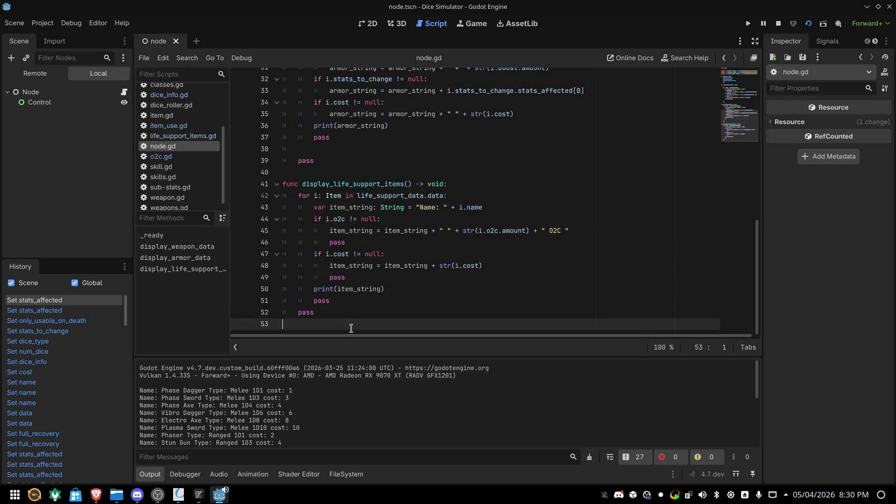
{"action": "key", "text": "Return"}
{"action": "key", "text": "Return"}
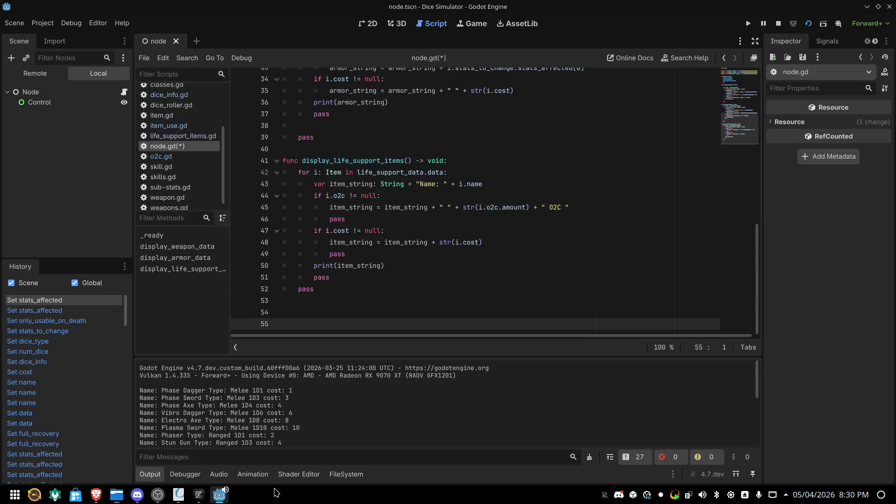
Step: Stop the running Dice Simulator game and show res://Items/Armor in the FileSystem dock
{"action": "mouse_move", "coordinate": [222, 501]}
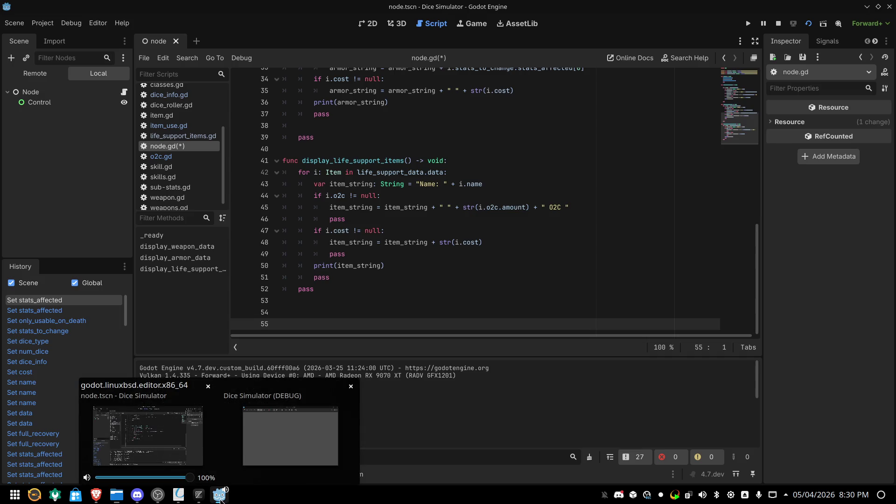
{"action": "left_click", "coordinate": [289, 436]}
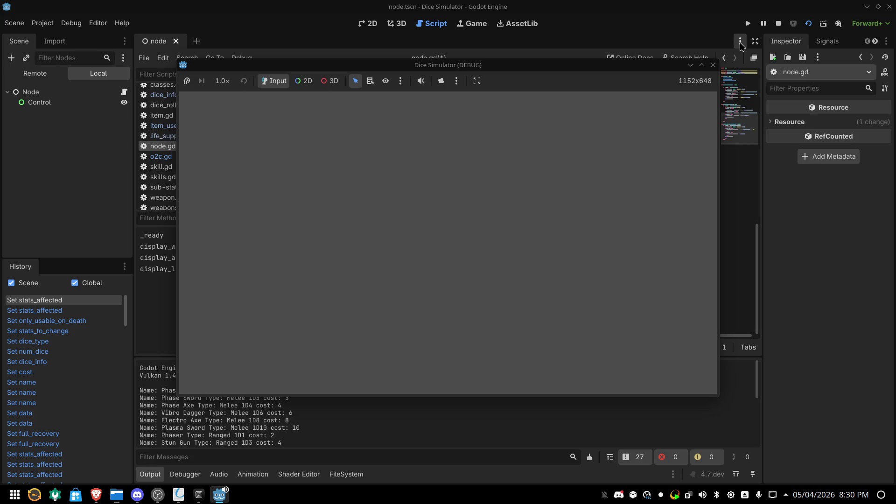
{"action": "left_click", "coordinate": [778, 24]}
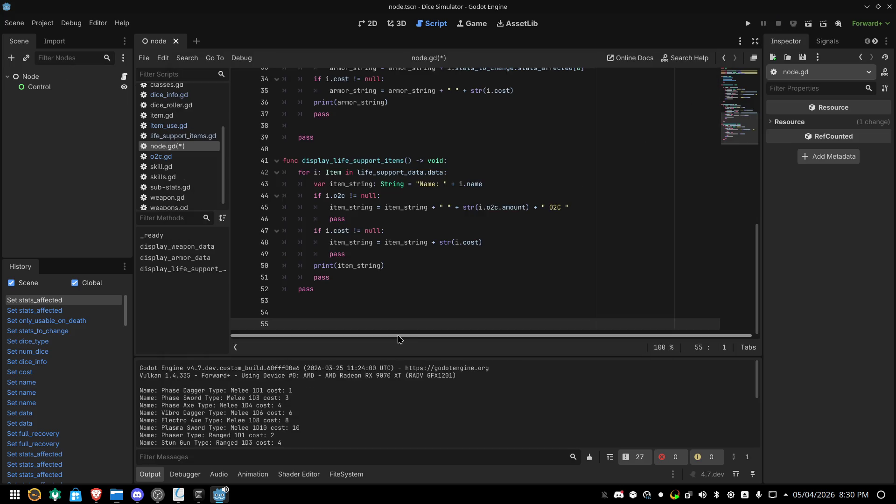
{"action": "left_click", "coordinate": [346, 474]}
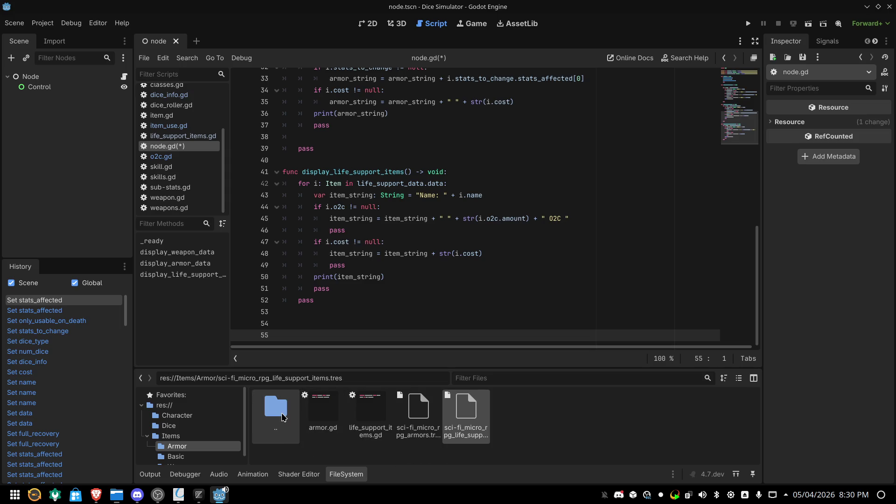
{"action": "double_click", "coordinate": [282, 416]}
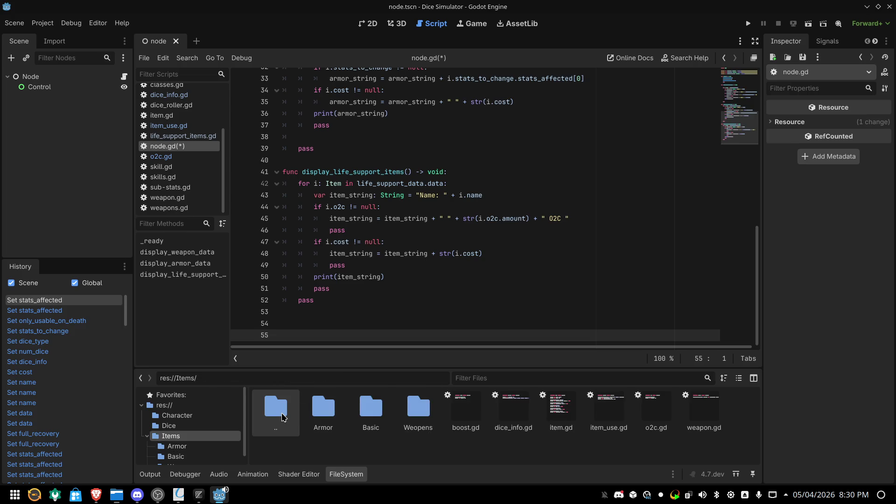
{"action": "double_click", "coordinate": [371, 422]}
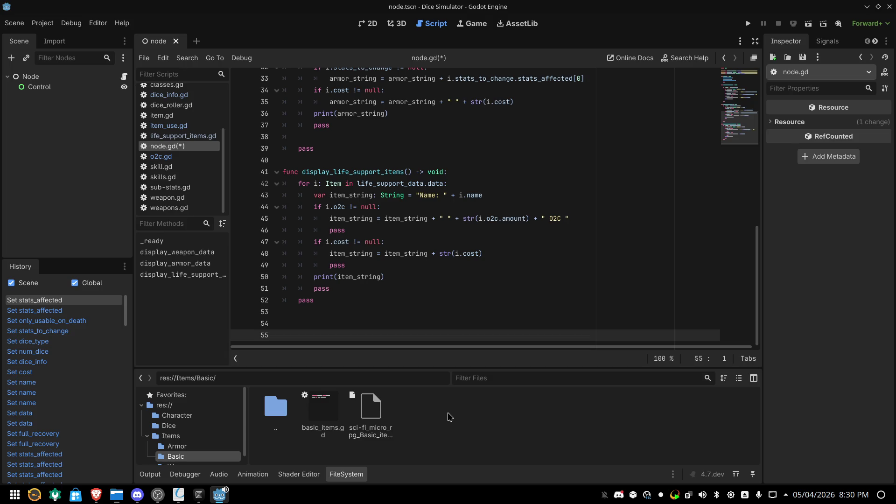
{"action": "double_click", "coordinate": [377, 422]}
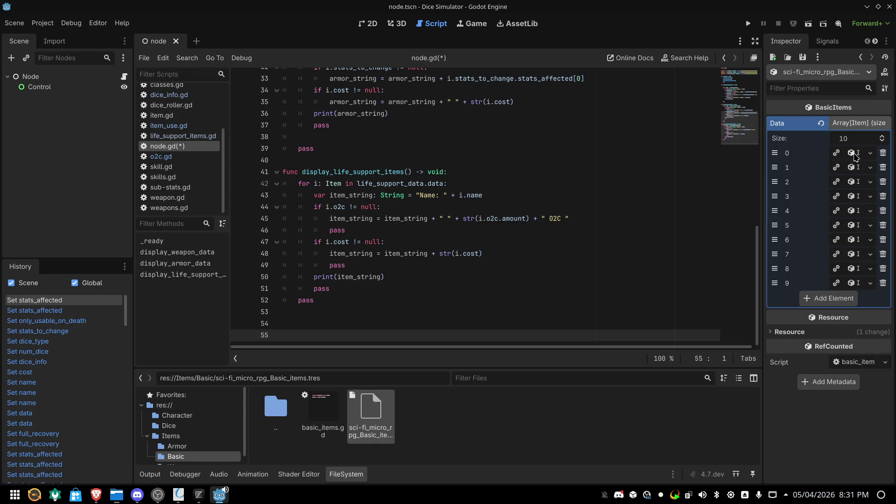
{"action": "left_click", "coordinate": [856, 154]}
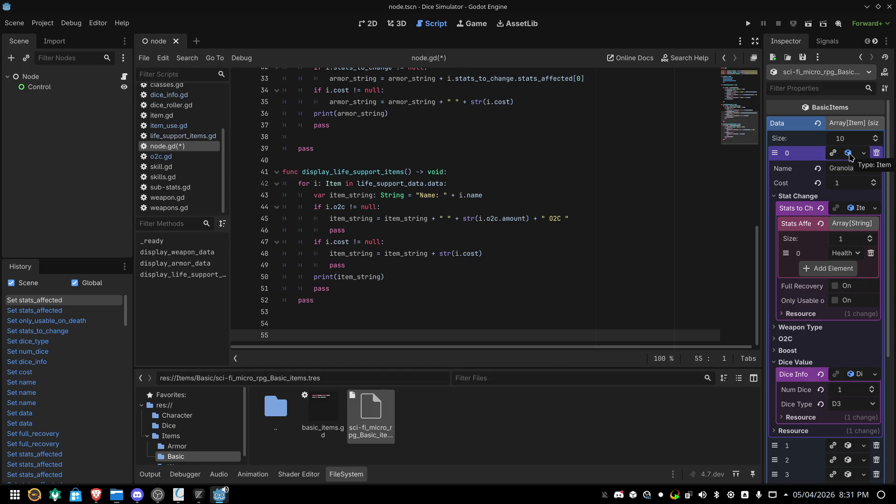
{"action": "left_click", "coordinate": [850, 157]}
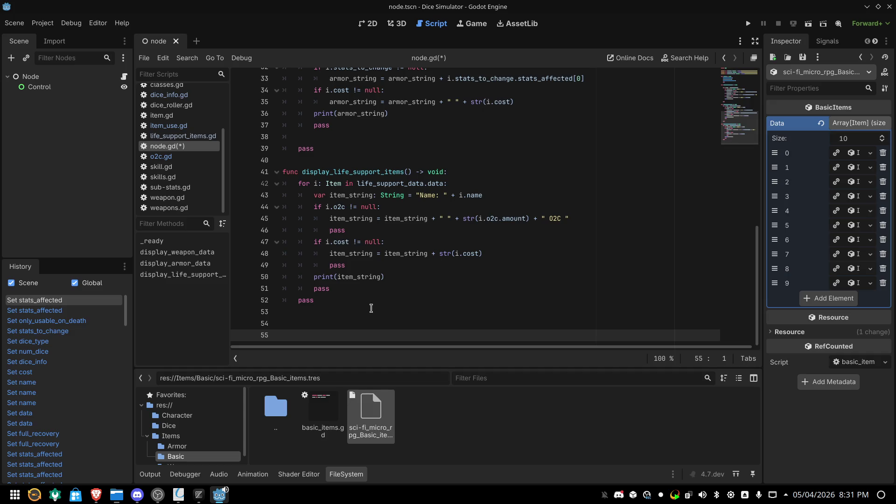
Step: Declare func display_basic_items() -> void: on line 55 with a pass body
{"action": "type", "text": "func "}
{"action": "type", "text": "display"}
{"action": "type", "text": "_"}
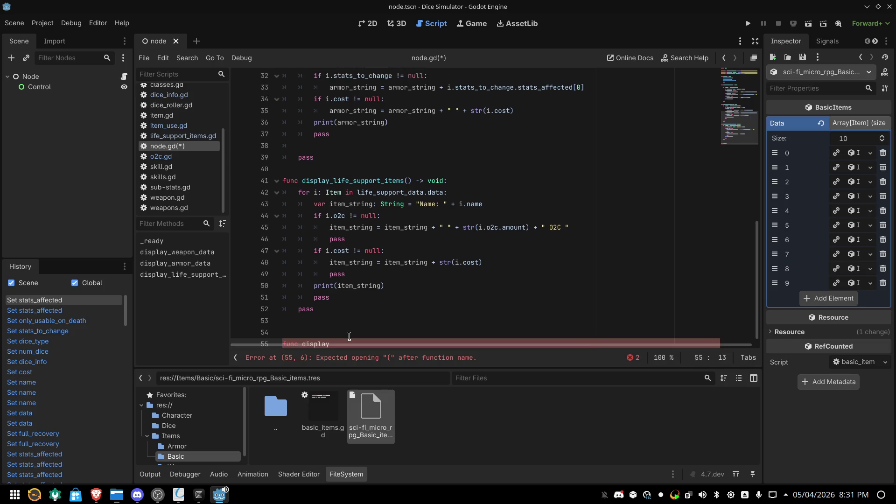
{"action": "type", "text": "basic_"}
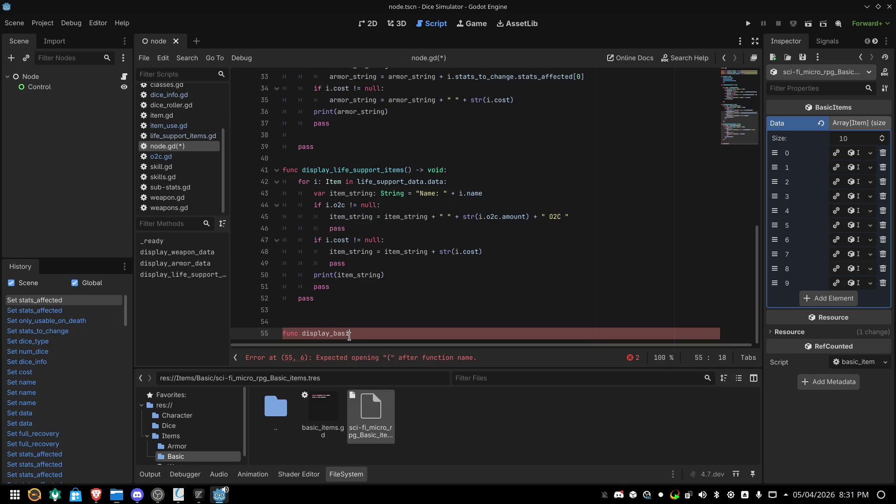
{"action": "type", "text": "item"}
{"action": "type", "text": "s"}
{"action": "type", "text": "("}
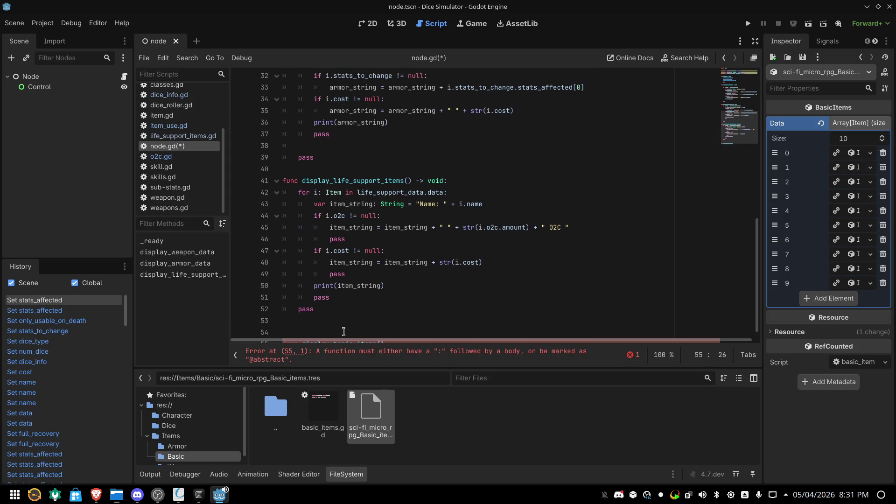
{"action": "type", "text": ") "}
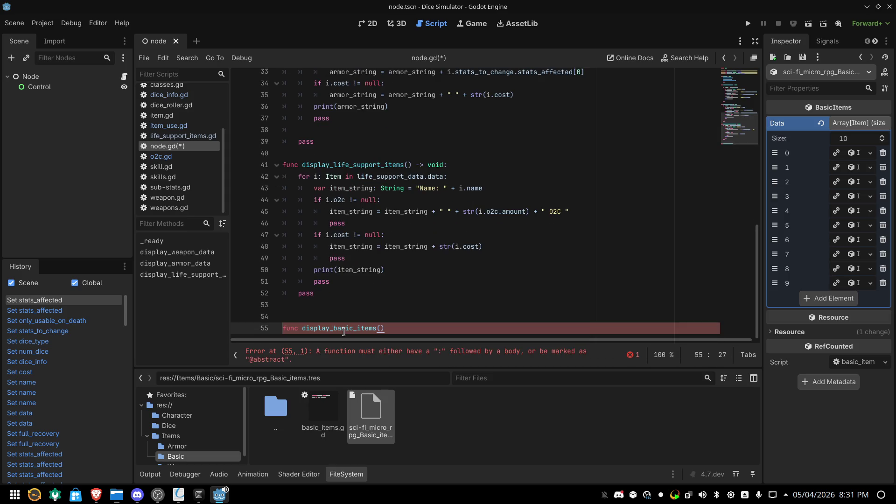
{"action": "type", "text": "-> void:"}
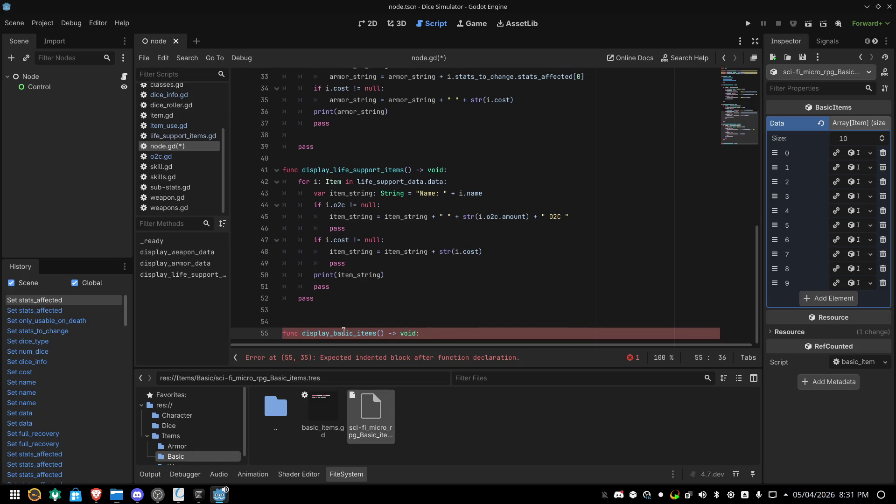
{"action": "key", "text": "Return"}
{"action": "type", "text": "pass"}
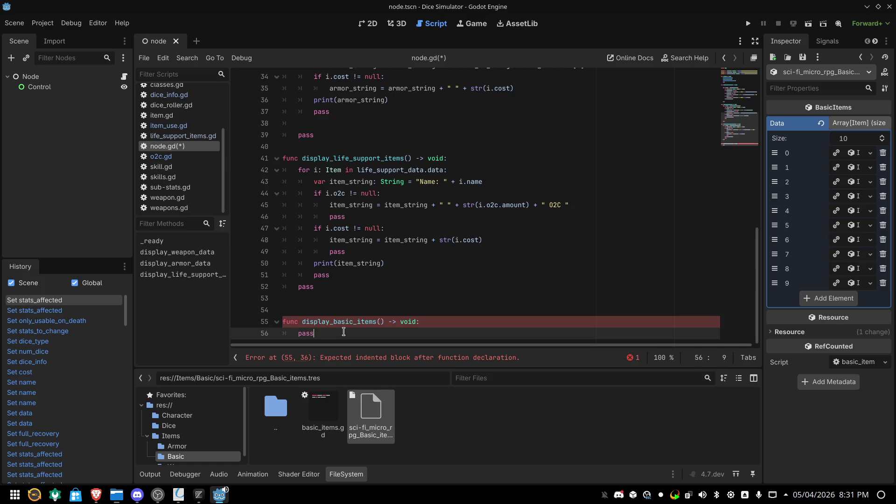
Step: Insert a blank line above pass and begin a loop with 'for i'
{"action": "key", "text": "Up"}
{"action": "key", "text": "Down"}
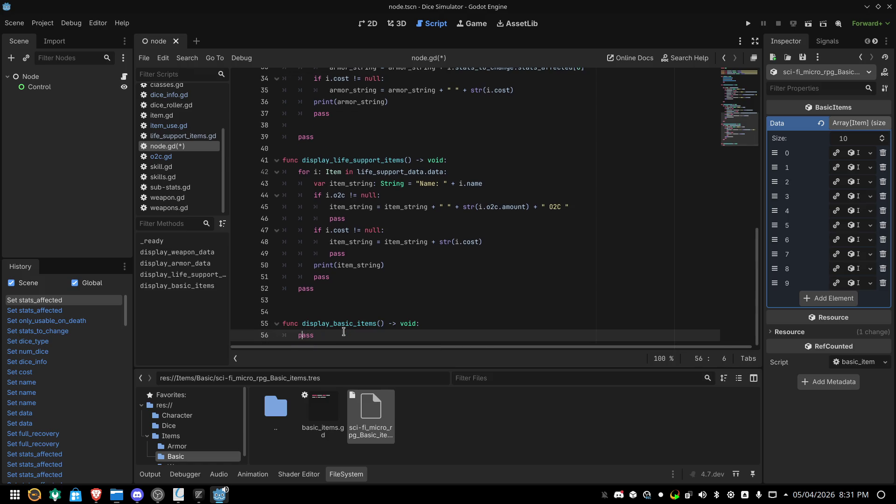
{"action": "key", "text": "Return"}
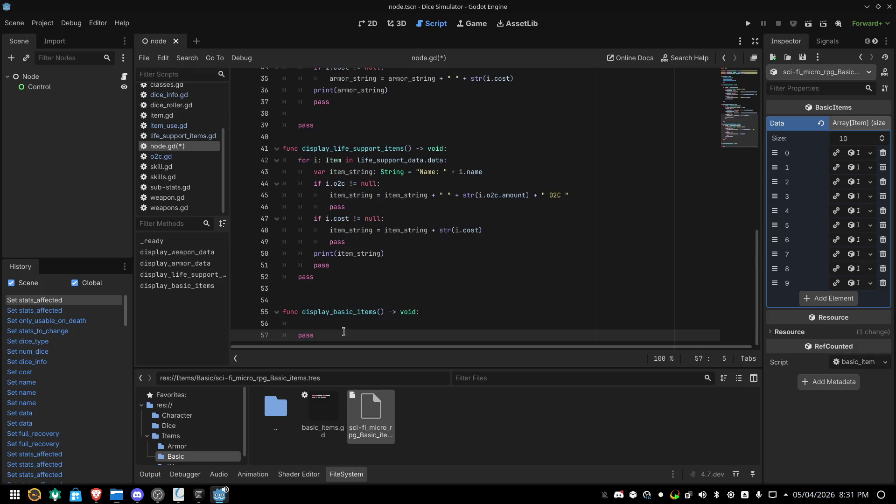
{"action": "key", "text": "Up"}
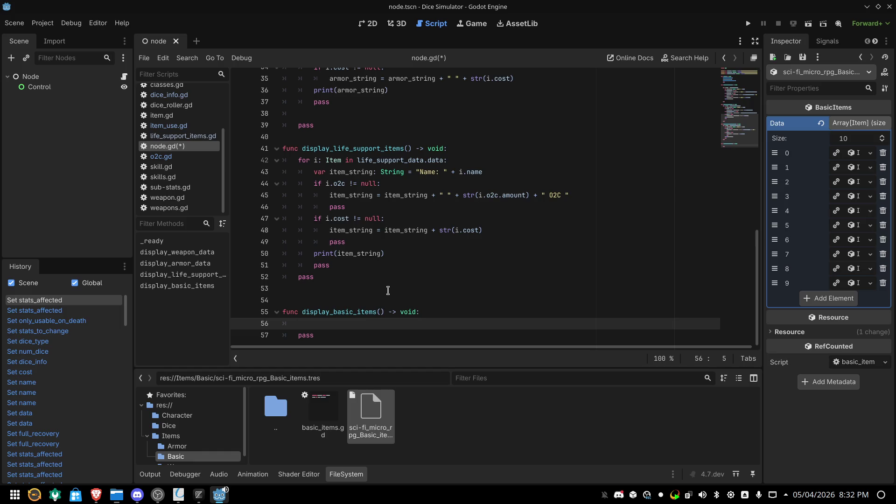
{"action": "type", "text": "for i"}
Step: Extend the loop header to 'for i: item in bas', undoing the unwanted BasicItems completion
{"action": "key", "text": "BackSpace"}
{"action": "type", "text": ": item in "}
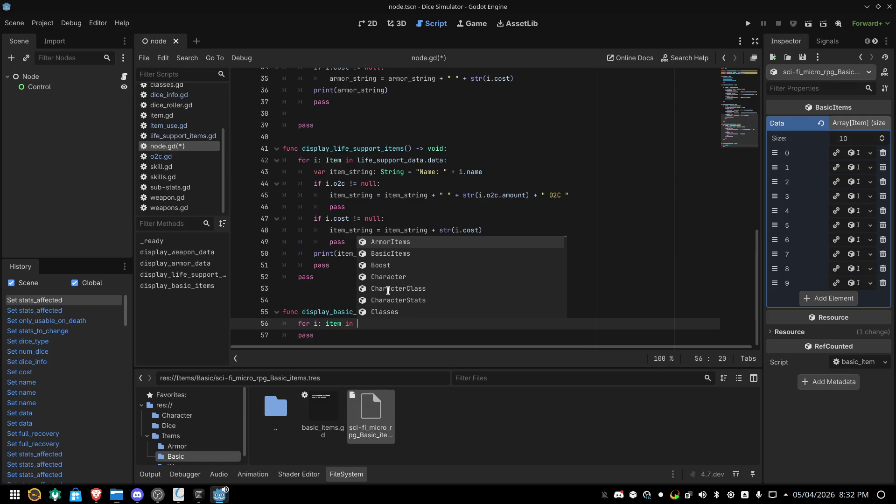
{"action": "type", "text": "basi"}
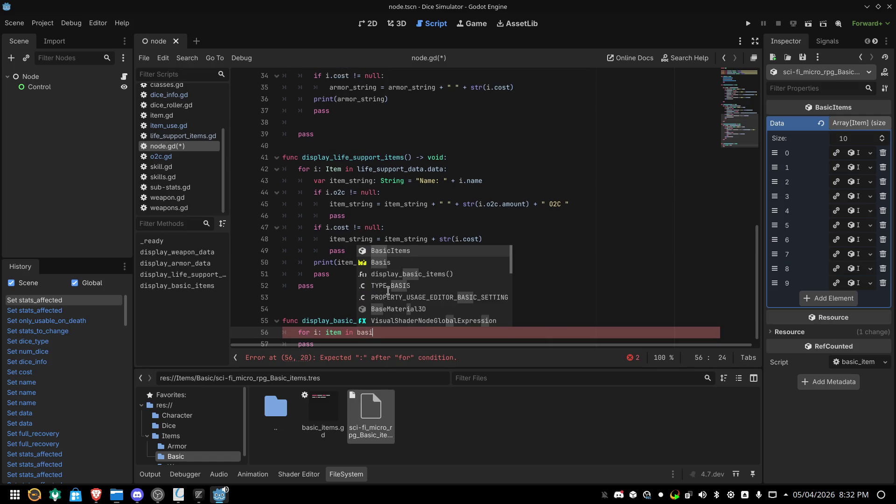
{"action": "key", "text": "Return"}
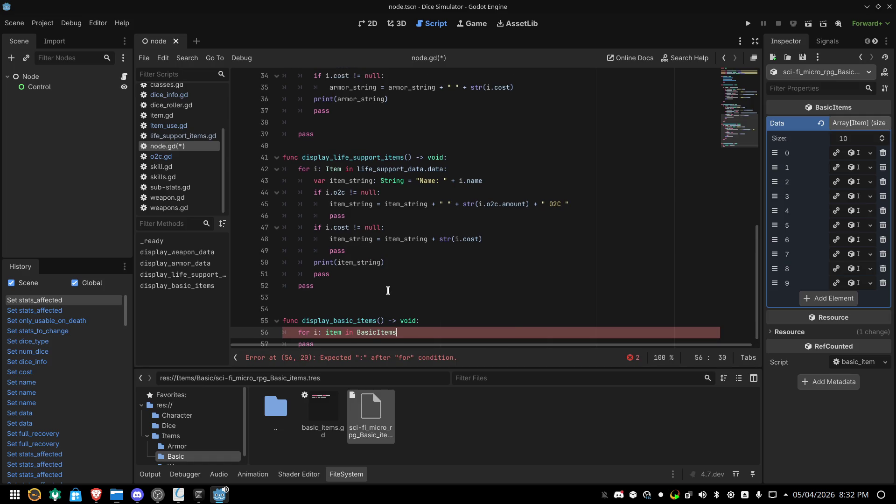
{"action": "key", "text": "BackSpace"}
{"action": "key", "text": "BackSpace"}
{"action": "key", "text": "BackSpace"}
{"action": "key", "text": "BackSpace"}
{"action": "key", "text": "BackSpace"}
{"action": "key", "text": "BackSpace"}
{"action": "key", "text": "BackSpace"}
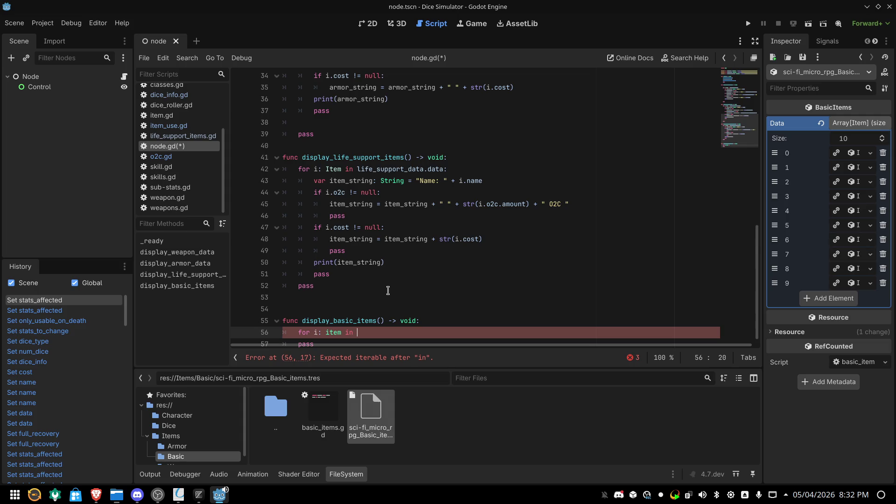
{"action": "type", "text": "bas"}
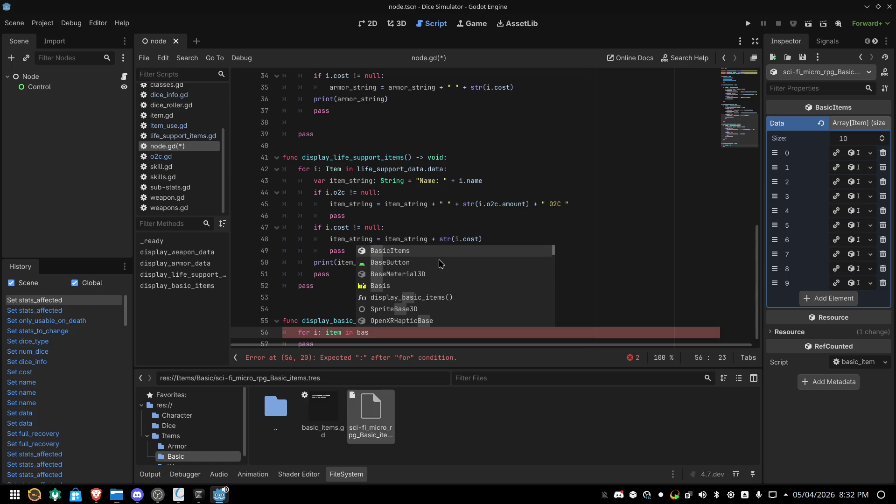
{"action": "scroll", "coordinate": [593, 204], "scroll_direction": "up", "scroll_amount": 10}
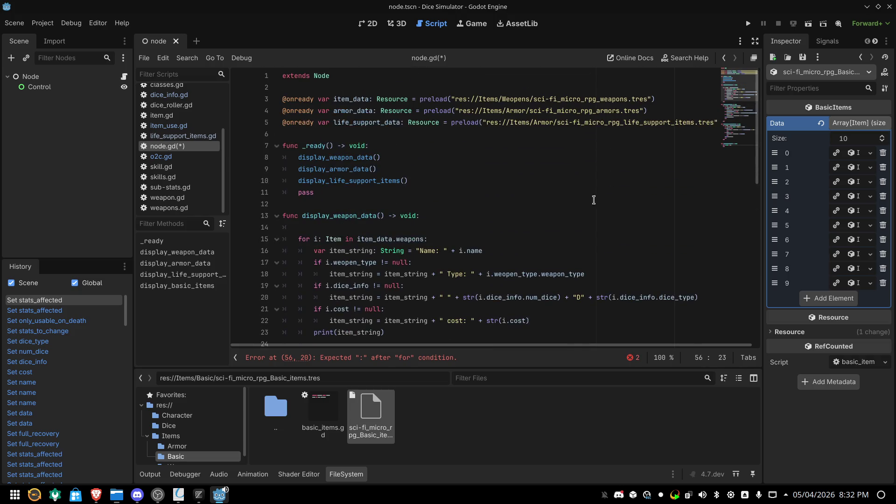
{"action": "left_click", "coordinate": [394, 136]}
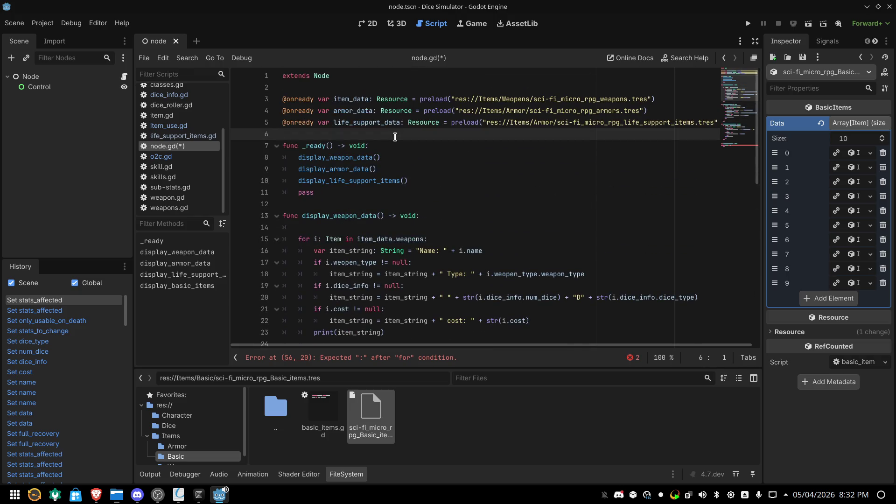
{"action": "key", "text": "Return"}
{"action": "key", "text": "Up"}
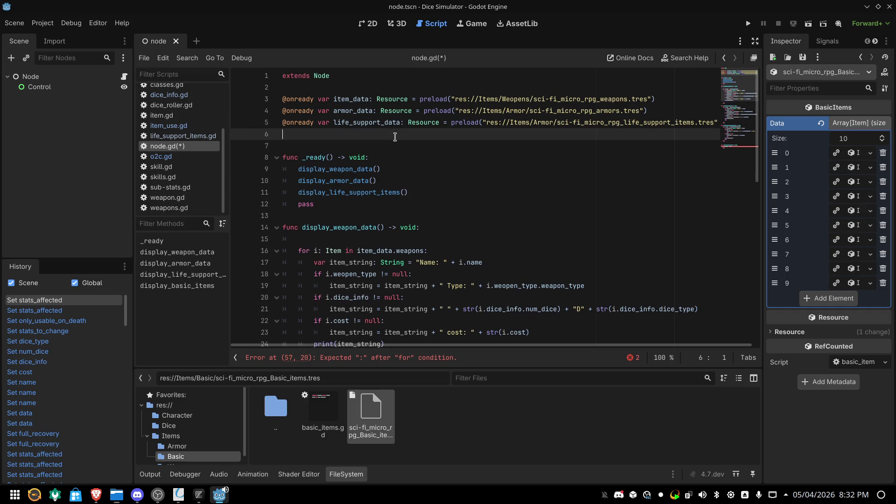
{"action": "type", "text": "@onrea"}
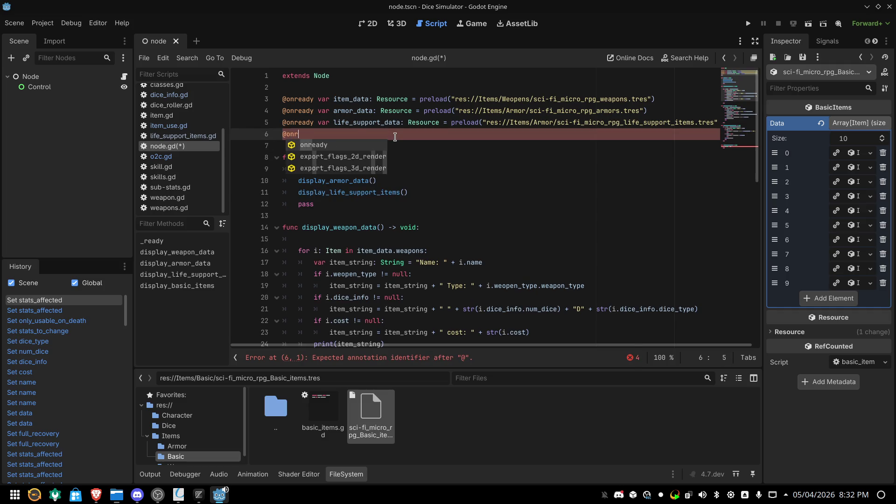
{"action": "key", "text": "Return"}
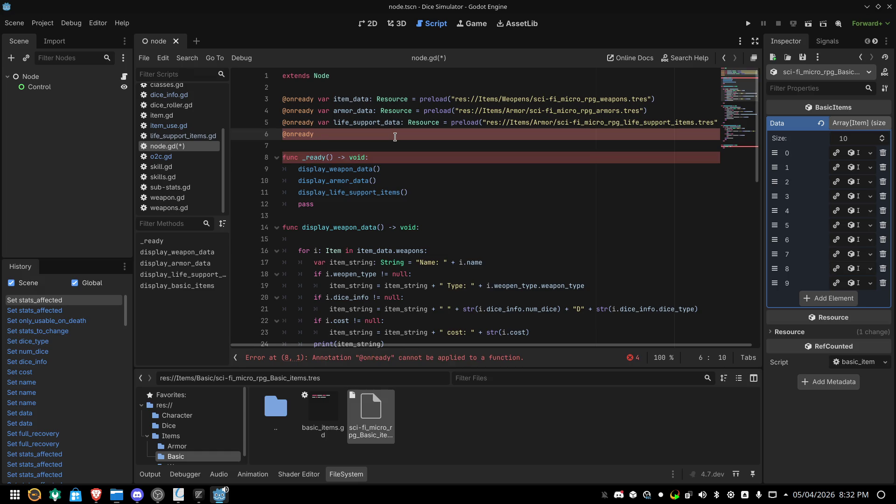
{"action": "type", "text": "var "}
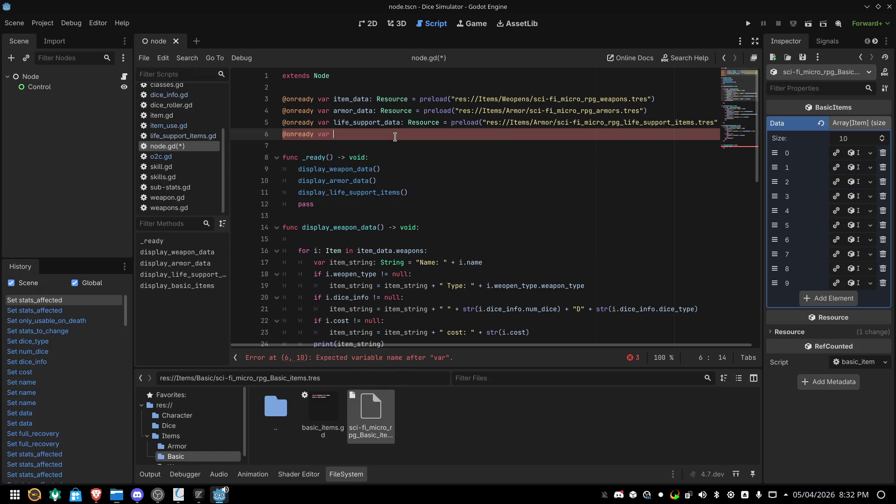
{"action": "type", "text": "basic"}
{"action": "type", "text": "_item_d"}
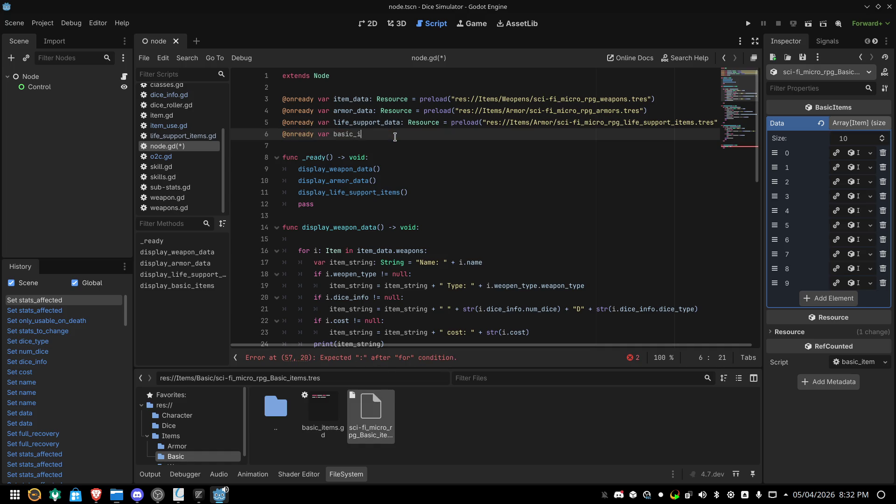
{"action": "type", "text": "ata"}
{"action": "type", "text": ": Resource"}
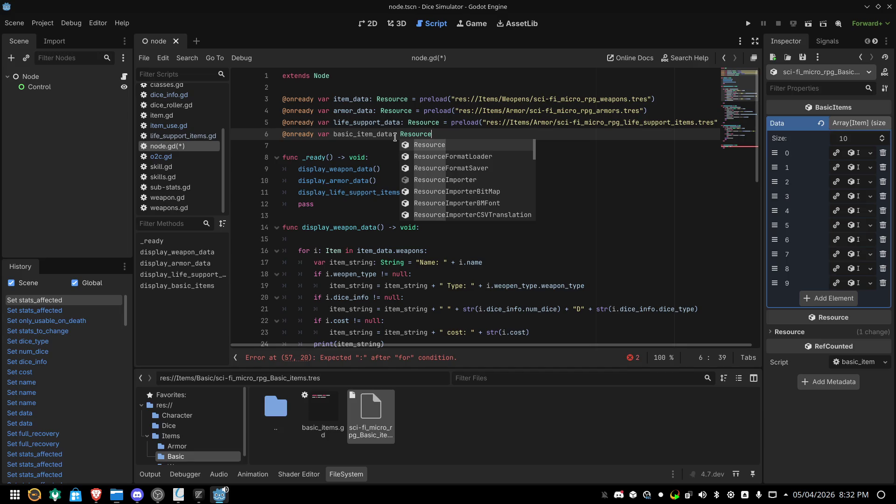
Step: Set basic_item_data to preload res://Items/Basic/sci-fi_micro_rpg_Basic_items.tres
{"action": "type", "text": "= "}
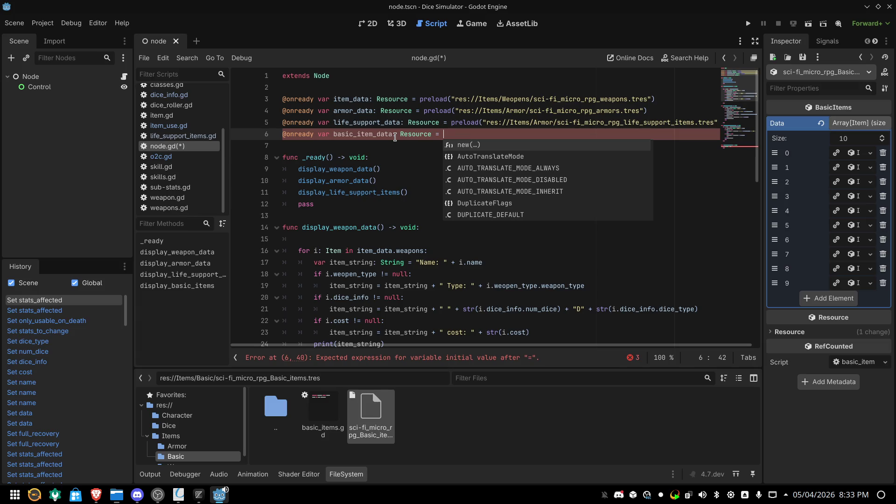
{"action": "type", "text": "preload("}
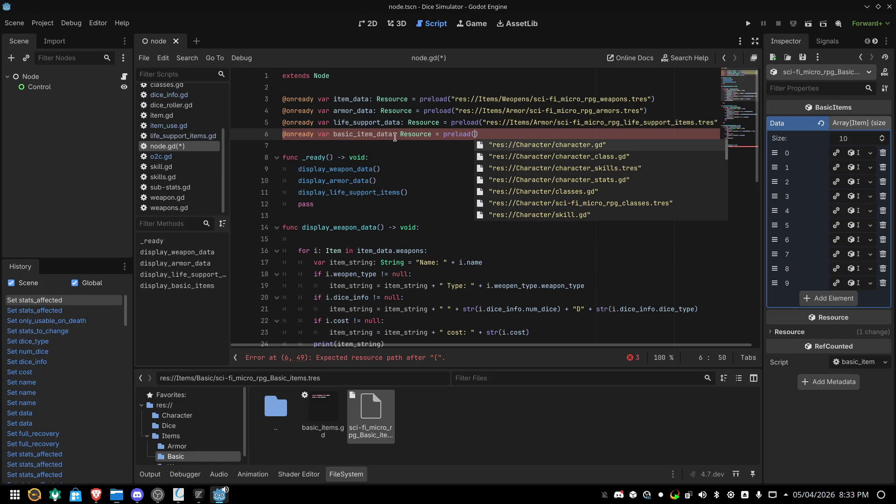
{"action": "key", "text": "Down"}
{"action": "key", "text": "Down"}
{"action": "key", "text": "Down"}
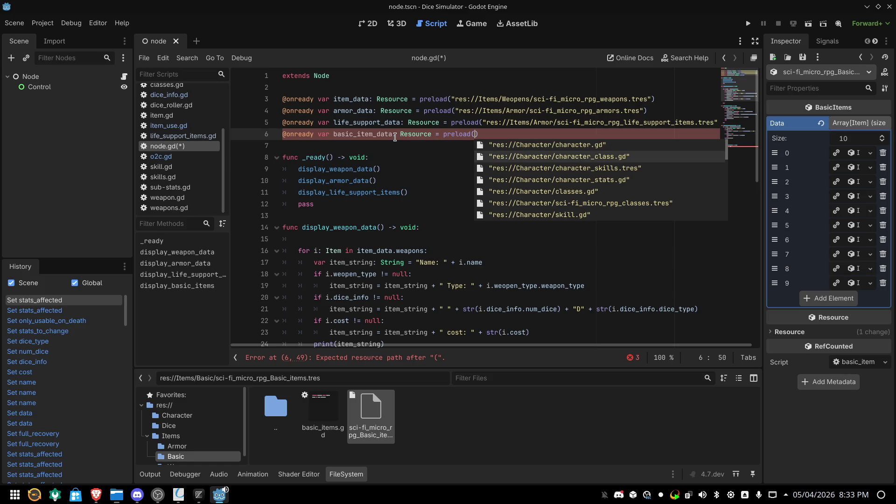
{"action": "key", "text": "Down"}
{"action": "key", "text": "Down"}
{"action": "key", "text": "Down"}
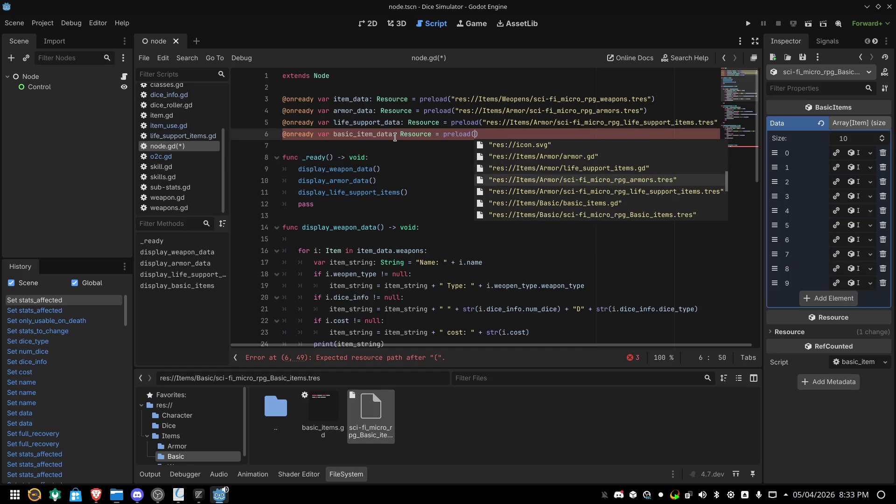
{"action": "key", "text": "Down"}
{"action": "key", "text": "Down"}
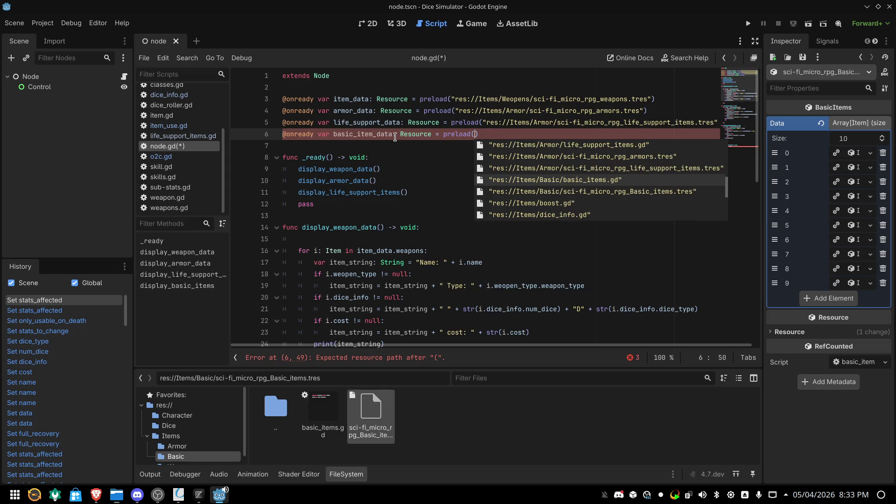
{"action": "key", "text": "Down"}
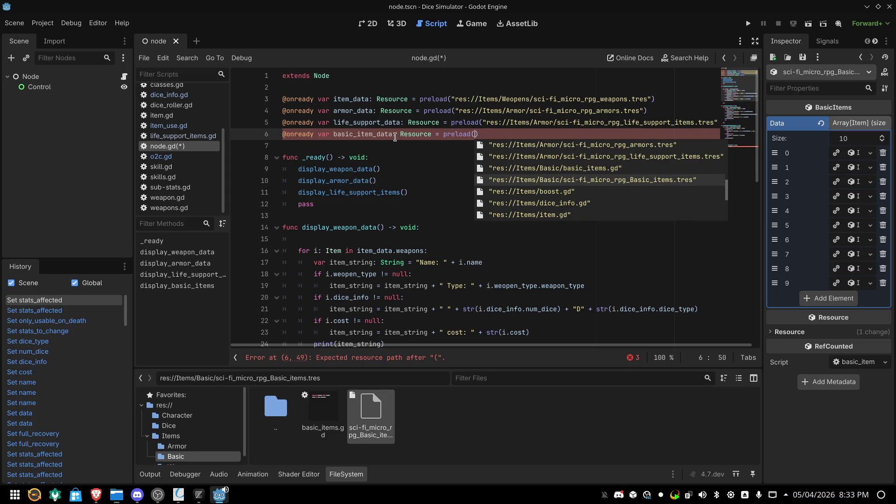
{"action": "key", "text": "Return"}
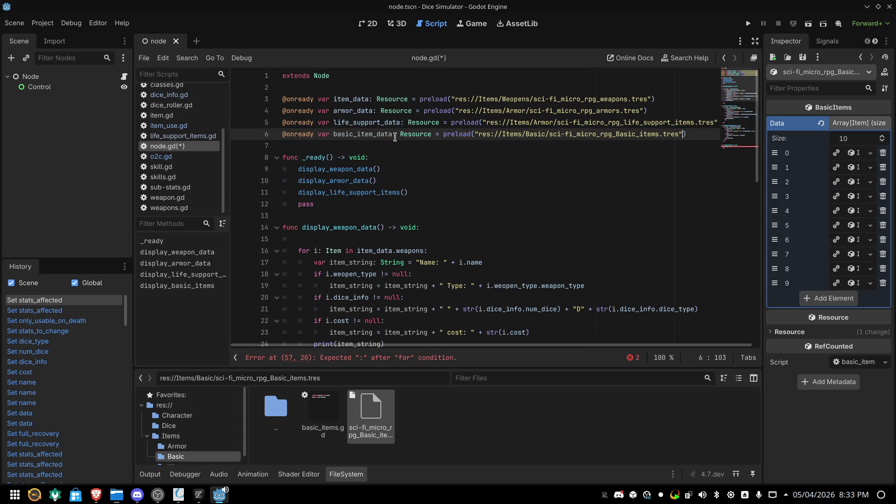
{"action": "key", "text": "Down"}
{"action": "key", "text": "Down"}
{"action": "key", "text": "Down"}
{"action": "key", "text": "Down"}
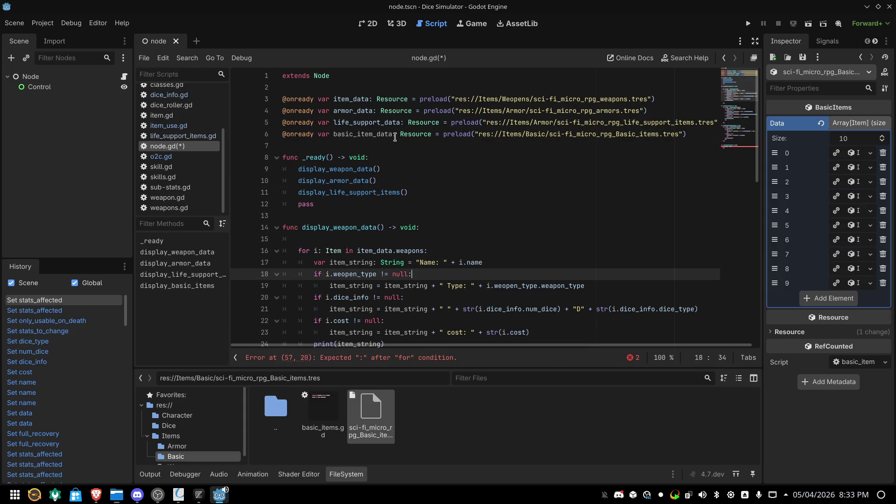
Step: Complete the loop header as 'for i: item in basic_item_data.data:' with a pass body
{"action": "key", "text": "Down"}
{"action": "key", "text": "Down"}
{"action": "key", "text": "Down"}
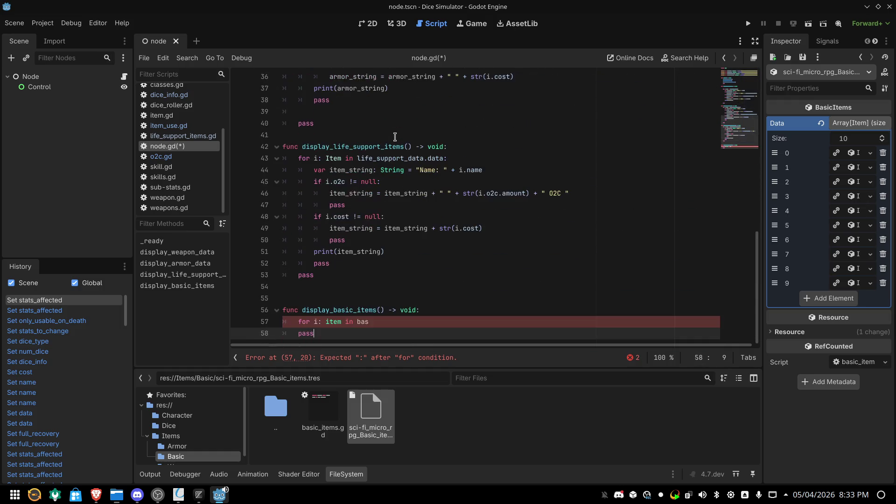
{"action": "key", "text": "Up"}
{"action": "key", "text": "Up"}
{"action": "key", "text": "Down"}
{"action": "key", "text": "Right"}
{"action": "key", "text": "Right"}
{"action": "key", "text": "Right"}
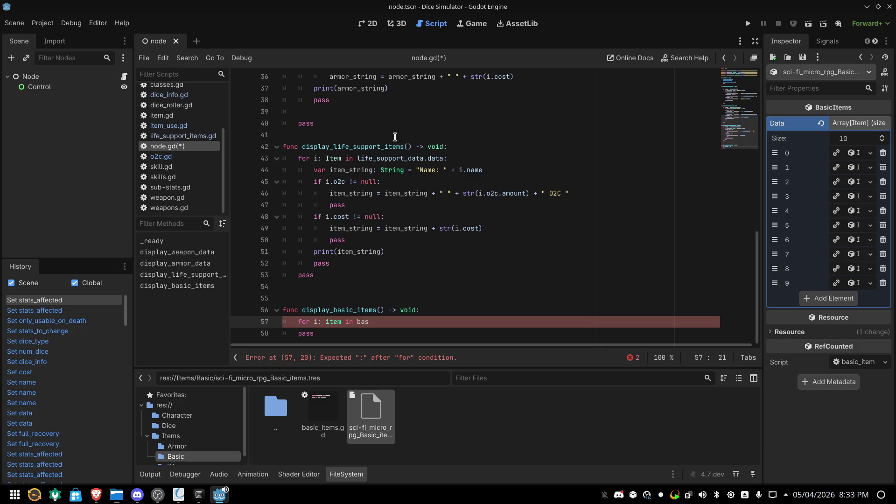
{"action": "type", "text": "ic"}
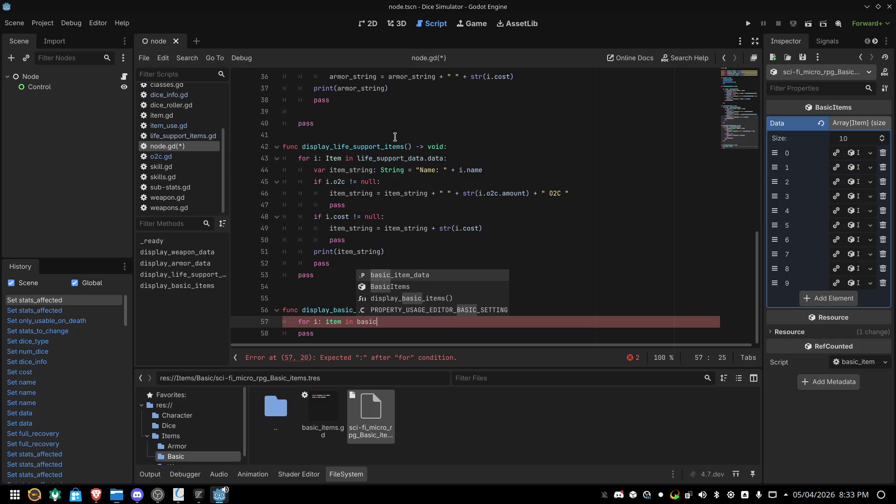
{"action": "key", "text": "Return"}
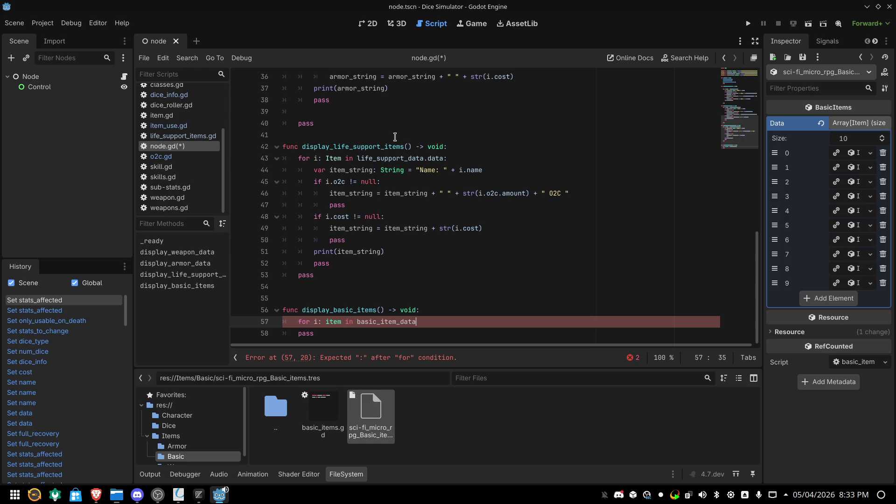
{"action": "type", "text": "."}
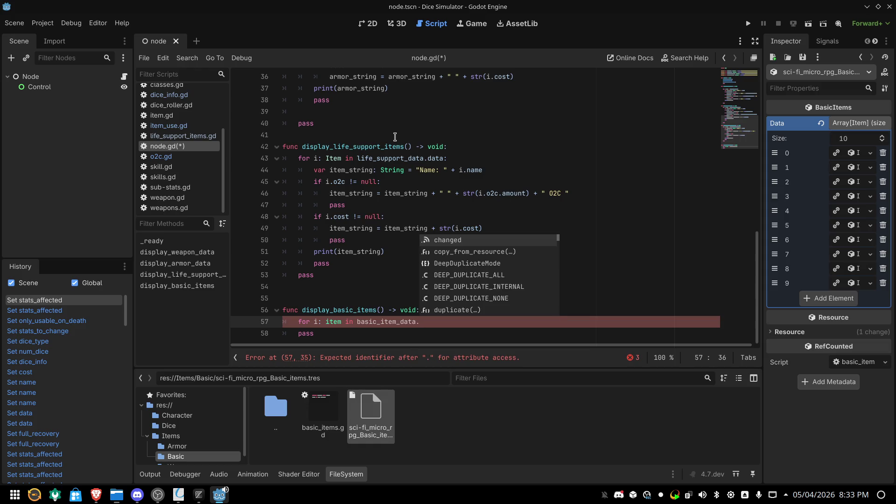
{"action": "type", "text": "data"}
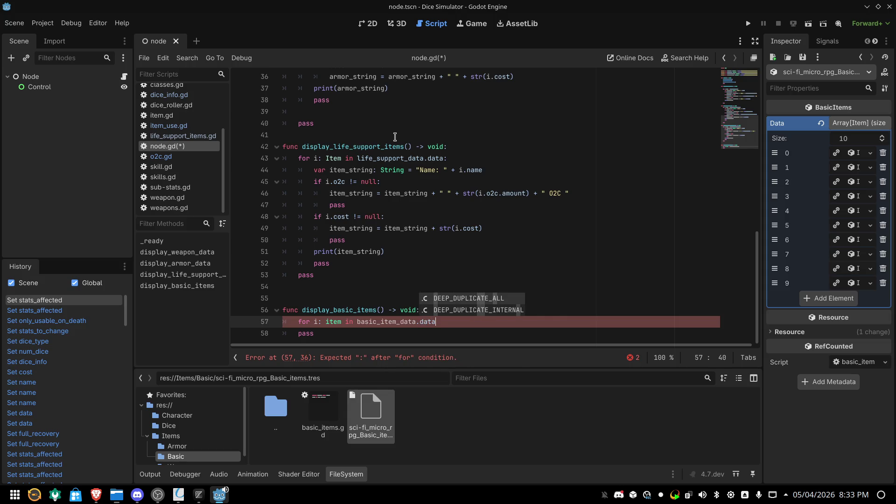
{"action": "type", "text": ":"}
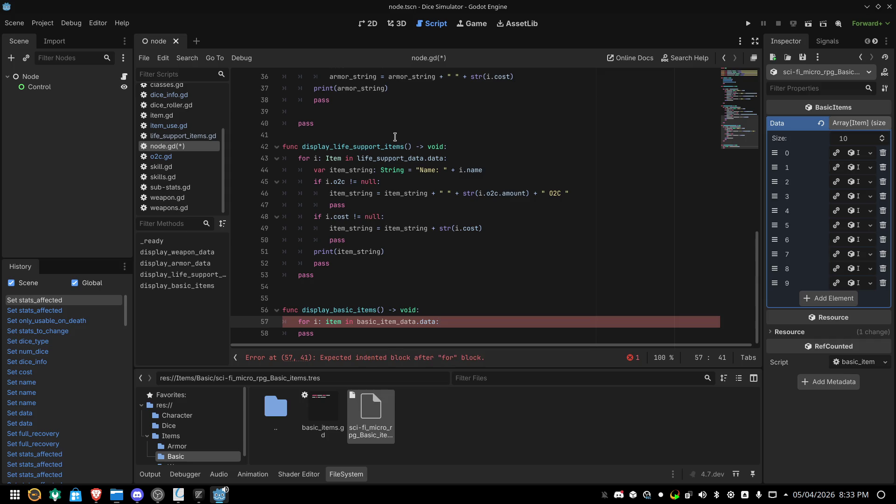
{"action": "key", "text": "Return"}
{"action": "type", "text": "pass"}
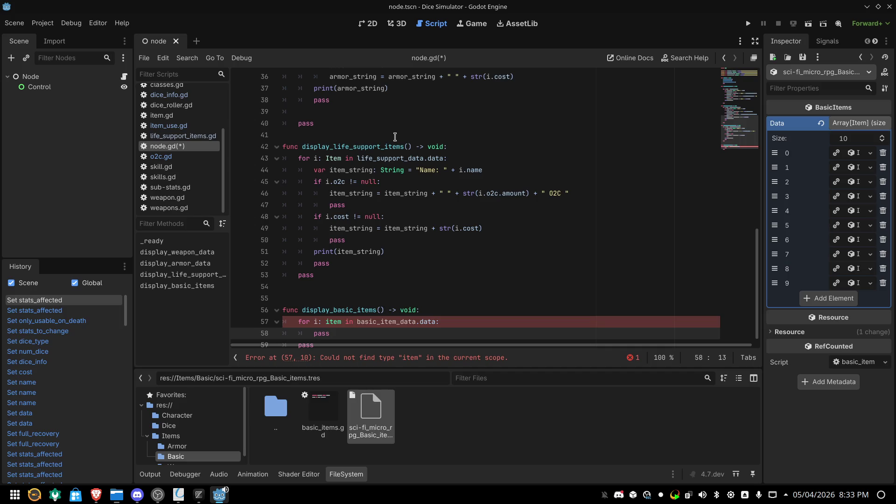
Step: Add blank lines in the loop body and change the loop type from item to Item
{"action": "key", "text": "Right"}
{"action": "key", "text": "Return"}
{"action": "key", "text": "Up"}
{"action": "key", "text": "Up"}
{"action": "key", "text": "Right"}
{"action": "key", "text": "Right"}
{"action": "key", "text": "Right"}
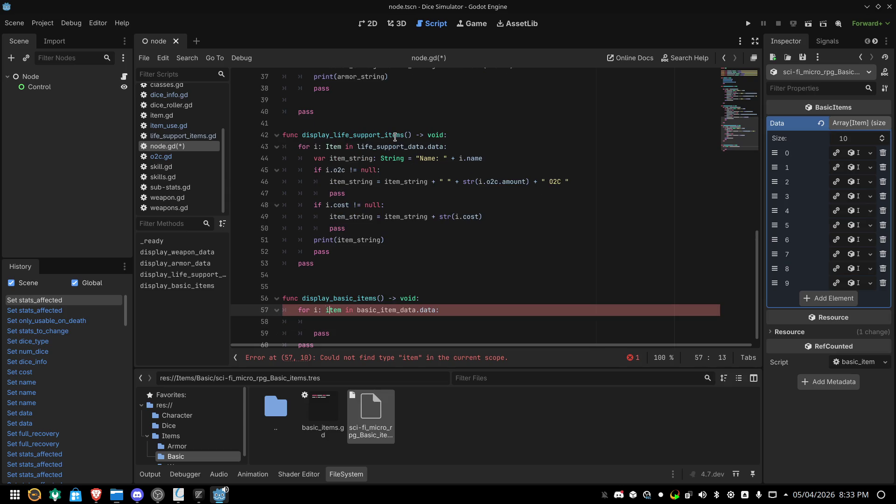
{"action": "key", "text": "Delete"}
{"action": "type", "text": "I"}
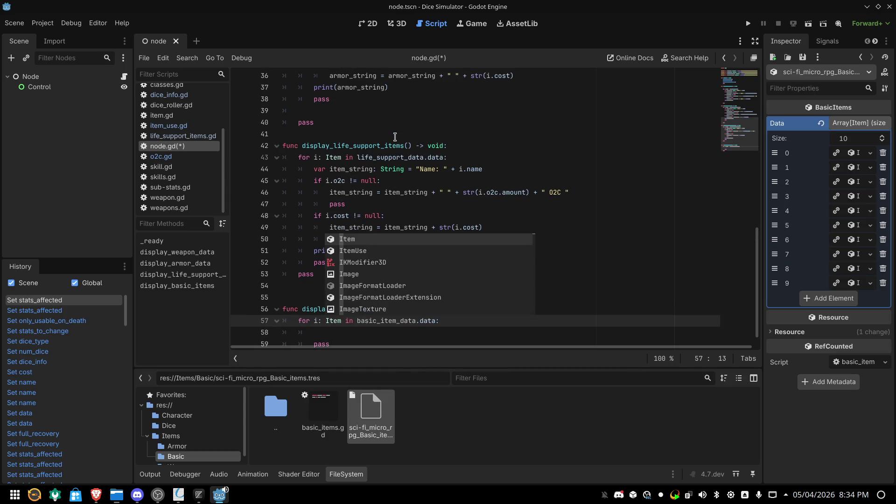
{"action": "key", "text": "Escape"}
{"action": "key", "text": "Down"}
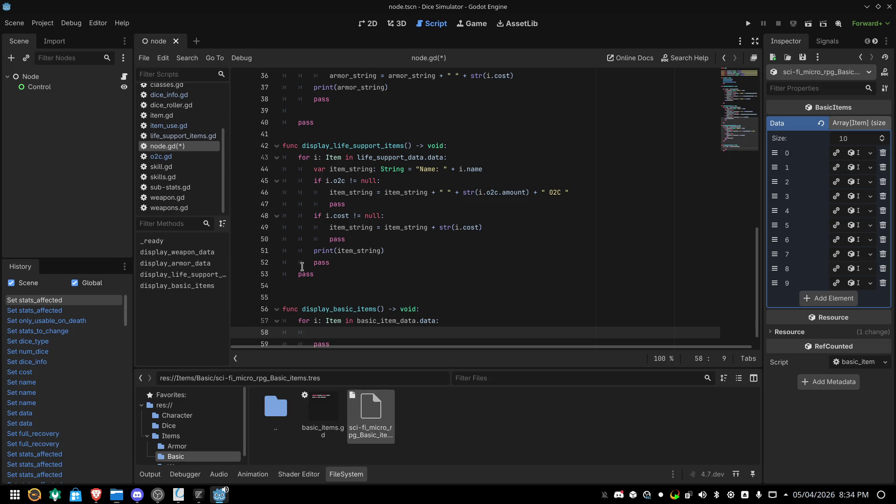
Step: Bring up the Okular rulebook at the Step 7: Items section
{"action": "left_click", "coordinate": [177, 497]}
{"action": "scroll", "coordinate": [276, 428], "scroll_direction": "down", "scroll_amount": 4}
{"action": "scroll", "coordinate": [276, 429], "scroll_direction": "down", "scroll_amount": 15}
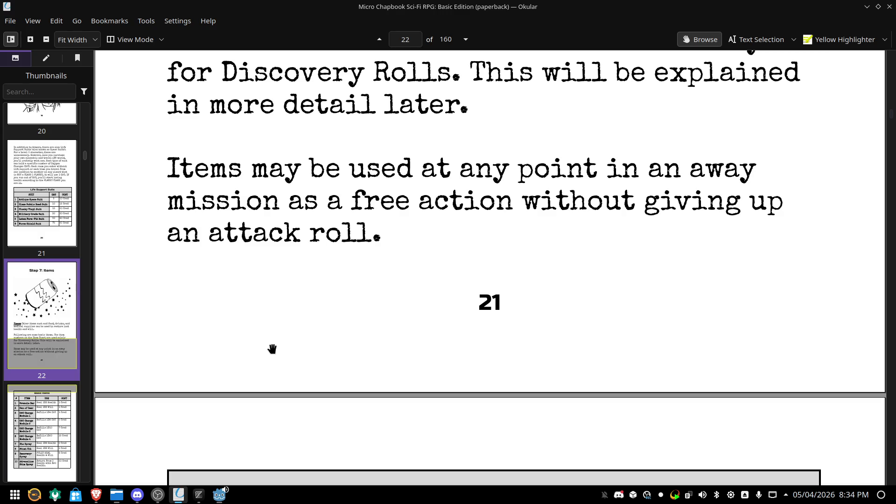
Step: Scroll page 23 to review the Basic Items table, then return to Godot's node.gd
{"action": "scroll", "coordinate": [272, 349], "scroll_direction": "up", "scroll_amount": 3}
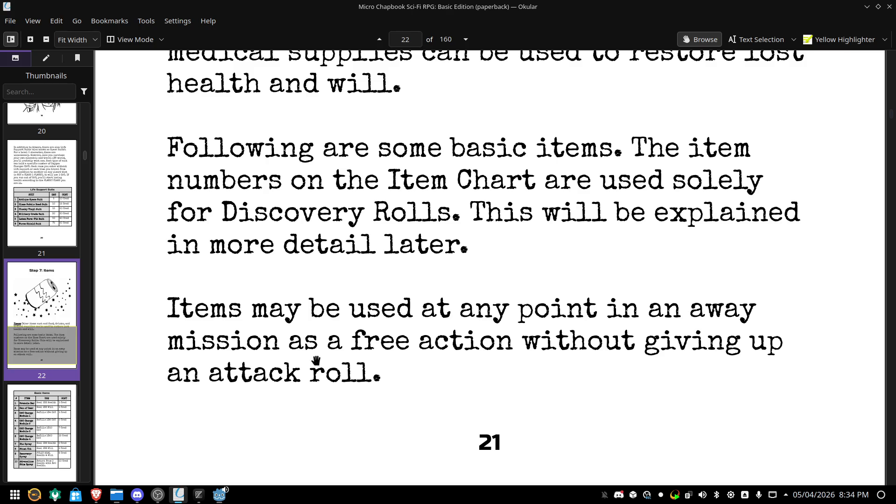
{"action": "scroll", "coordinate": [277, 350], "scroll_direction": "up", "scroll_amount": 5}
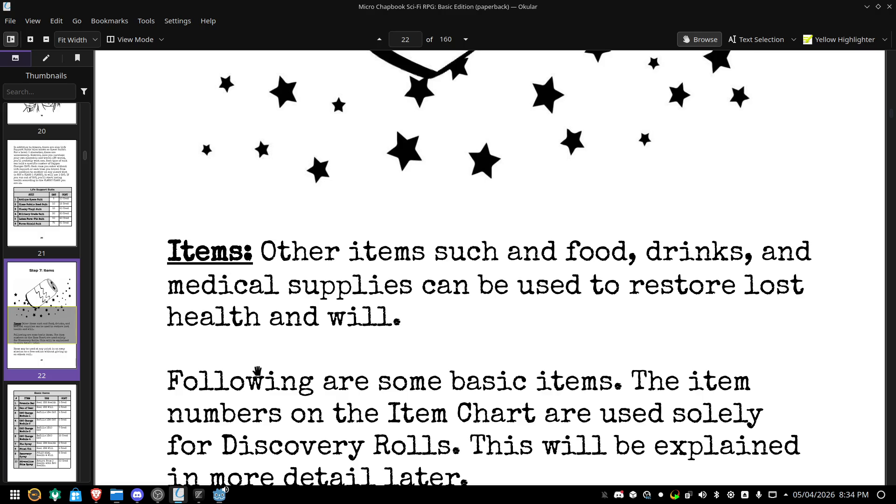
{"action": "scroll", "coordinate": [257, 371], "scroll_direction": "down", "scroll_amount": 15}
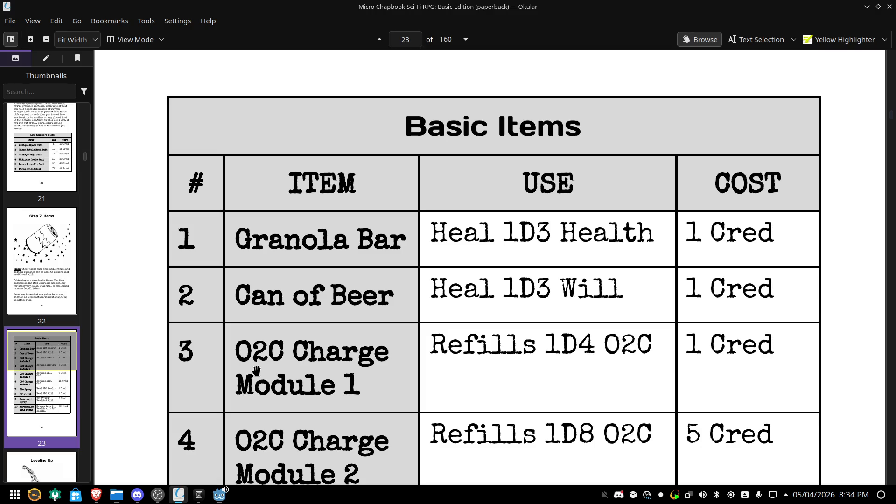
{"action": "scroll", "coordinate": [257, 371], "scroll_direction": "down", "scroll_amount": 10}
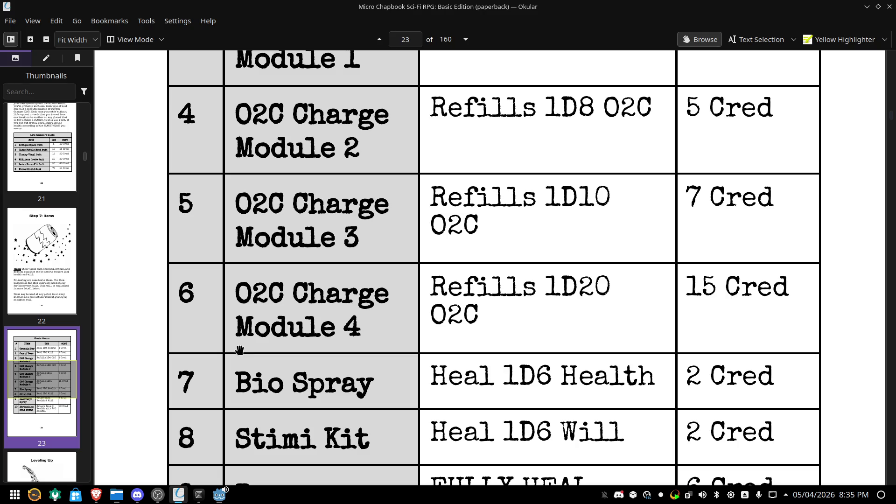
{"action": "scroll", "coordinate": [239, 350], "scroll_direction": "down", "scroll_amount": 3}
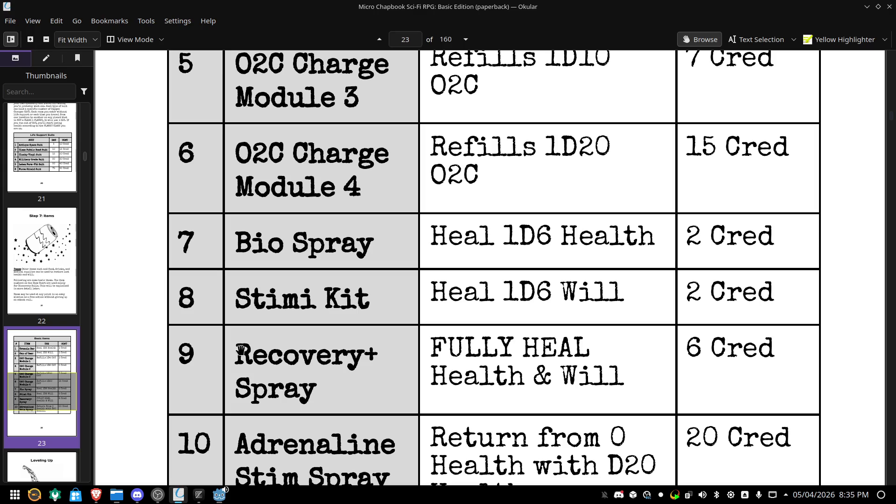
{"action": "scroll", "coordinate": [240, 350], "scroll_direction": "down", "scroll_amount": 2}
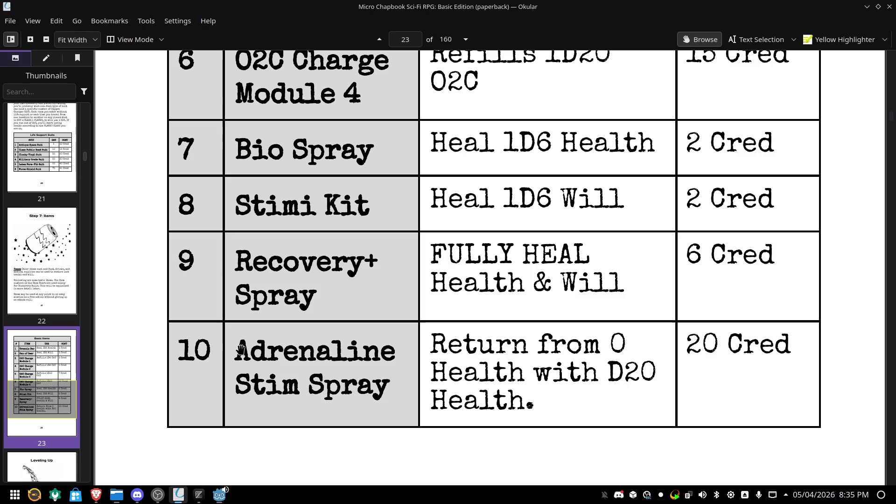
{"action": "scroll", "coordinate": [241, 349], "scroll_direction": "down", "scroll_amount": 5}
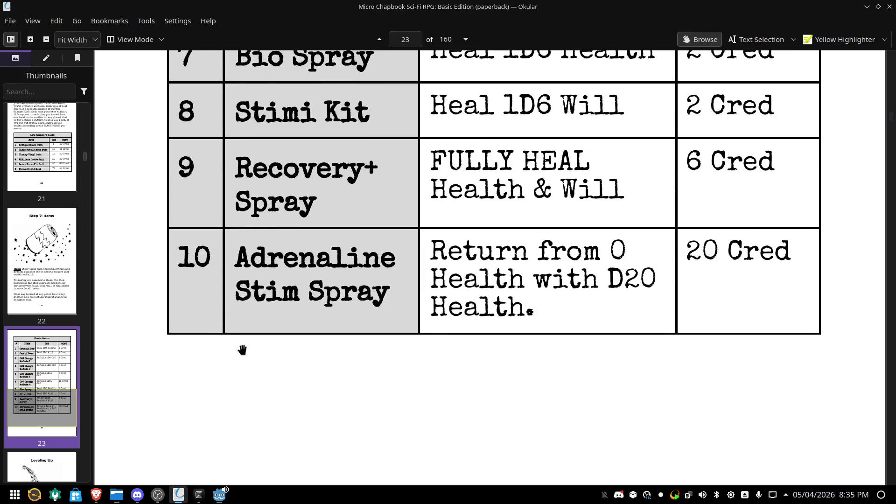
{"action": "scroll", "coordinate": [246, 349], "scroll_direction": "up", "scroll_amount": 5}
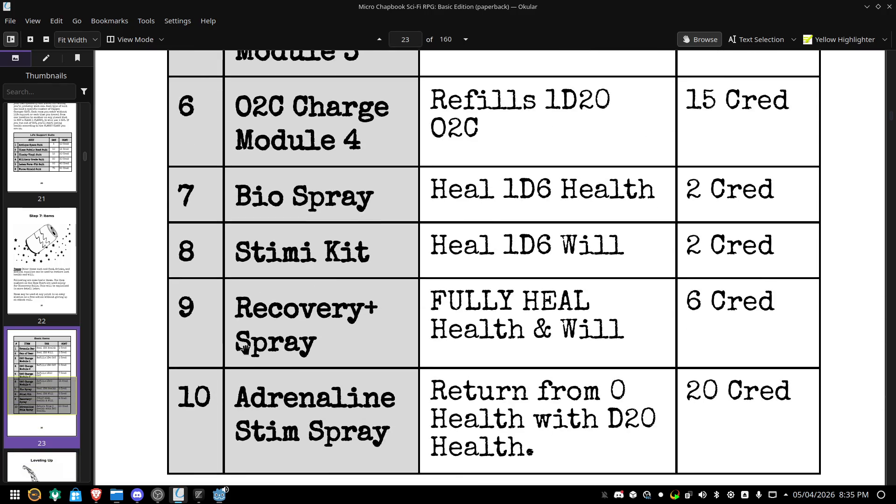
{"action": "scroll", "coordinate": [245, 350], "scroll_direction": "up", "scroll_amount": 7}
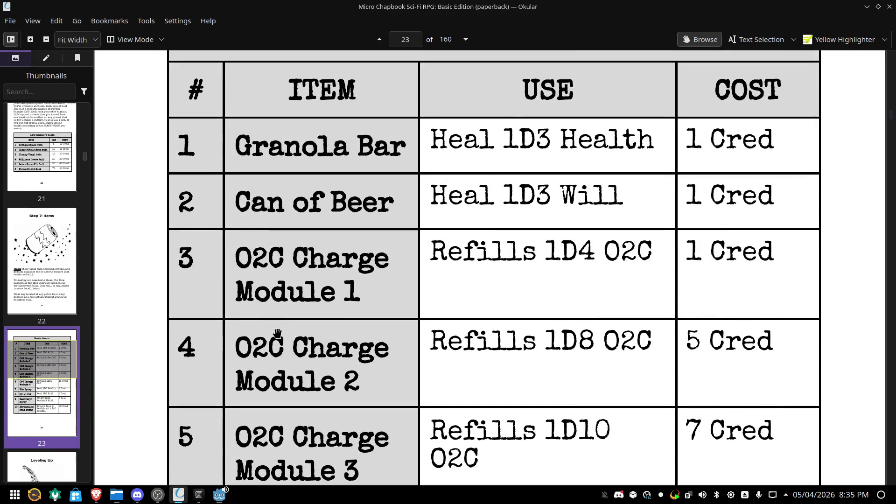
{"action": "scroll", "coordinate": [338, 320], "scroll_direction": "down", "scroll_amount": 6}
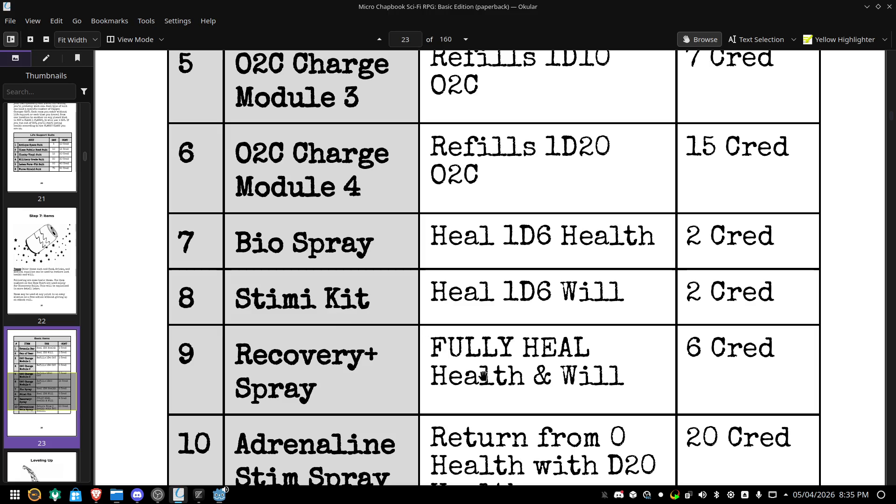
{"action": "scroll", "coordinate": [518, 373], "scroll_direction": "down", "scroll_amount": 1}
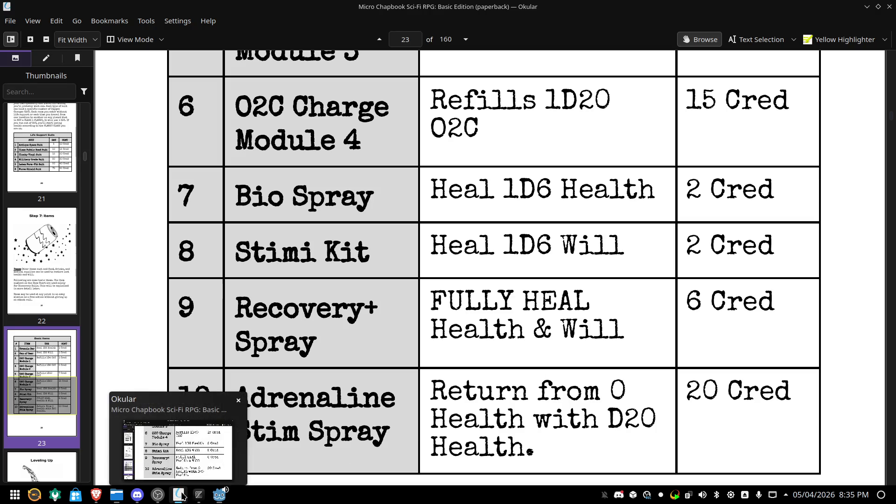
{"action": "scroll", "coordinate": [439, 413], "scroll_direction": "up", "scroll_amount": 10}
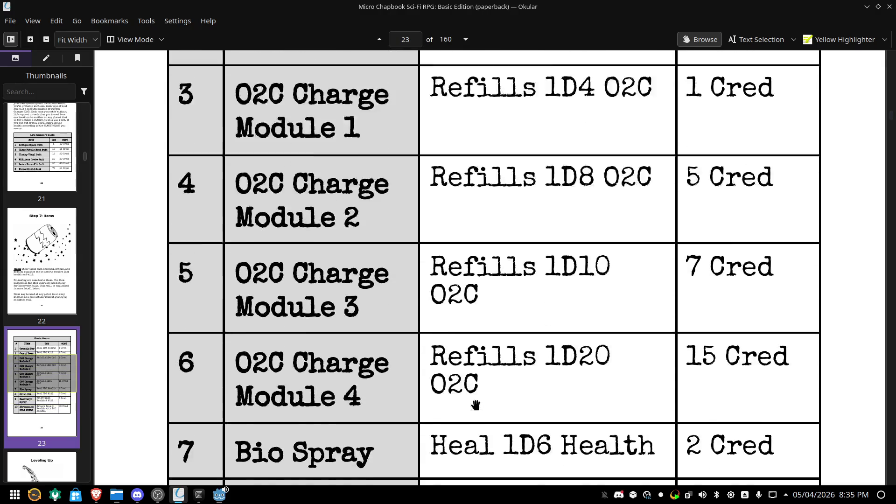
{"action": "scroll", "coordinate": [459, 413], "scroll_direction": "down", "scroll_amount": 1}
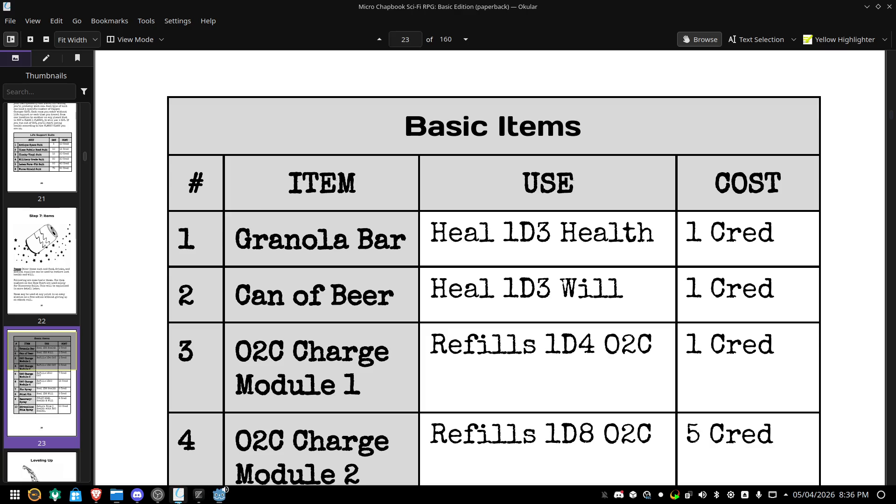
{"action": "left_click", "coordinate": [219, 494]}
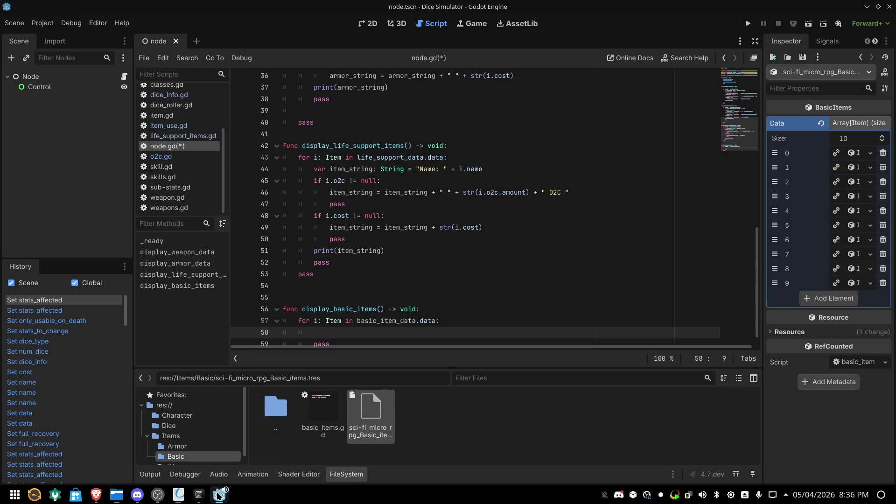
Step: Consult the rulebook's Basic Items table in Okular, then return to the Godot script editor
{"action": "mouse_move", "coordinate": [137, 495]}
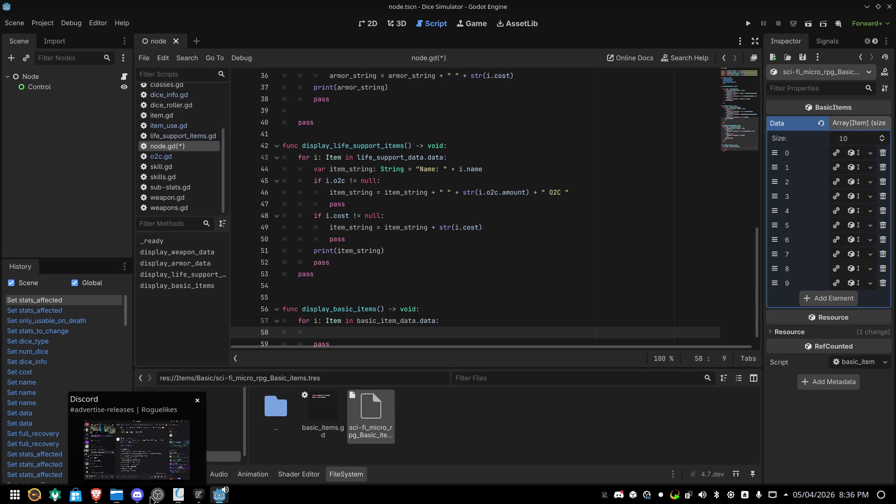
{"action": "left_click", "coordinate": [179, 495]}
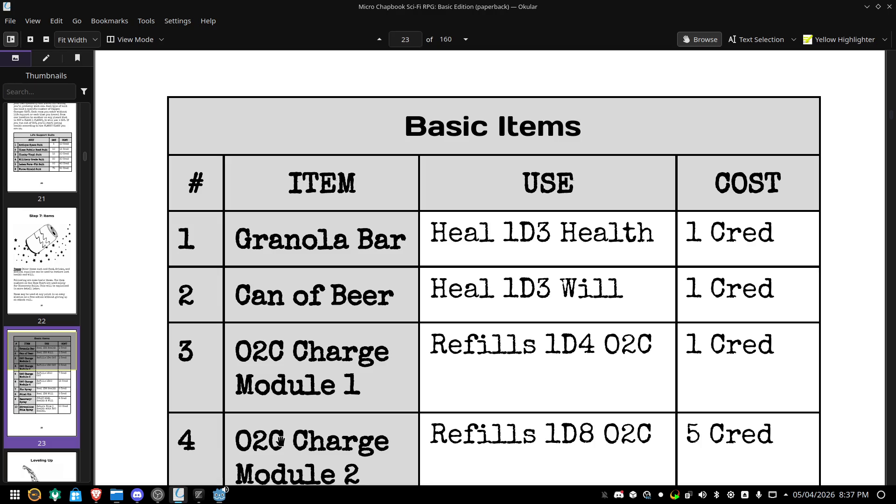
{"action": "mouse_move", "coordinate": [220, 501]}
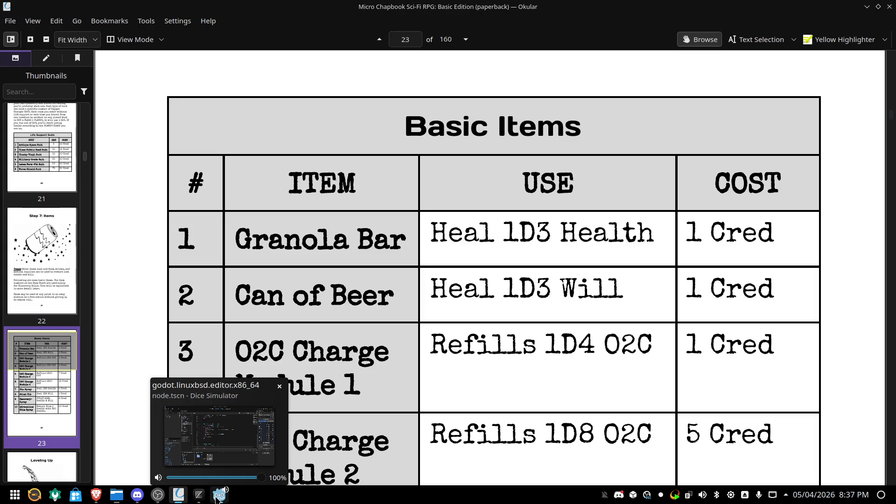
{"action": "left_click", "coordinate": [216, 498]}
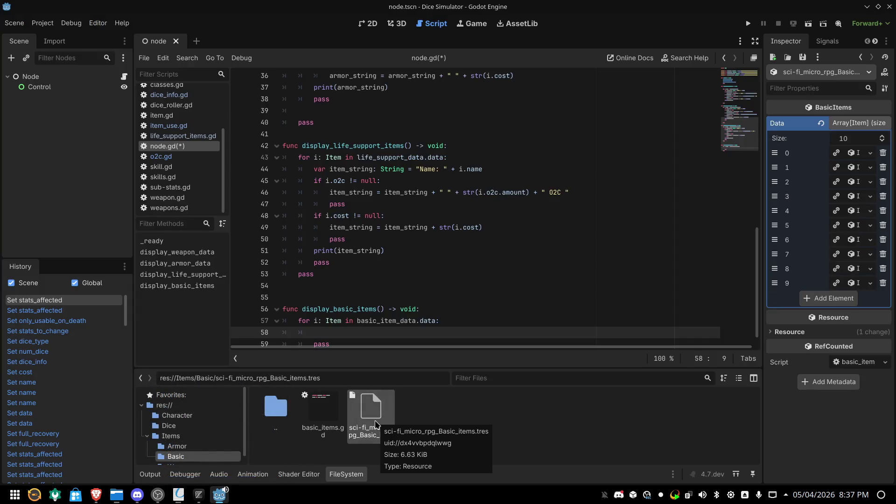
Step: Remove a trial 'if' from line 58, leaving the loop empty, and select line 44's item_string declaration
{"action": "type", "text": "if"}
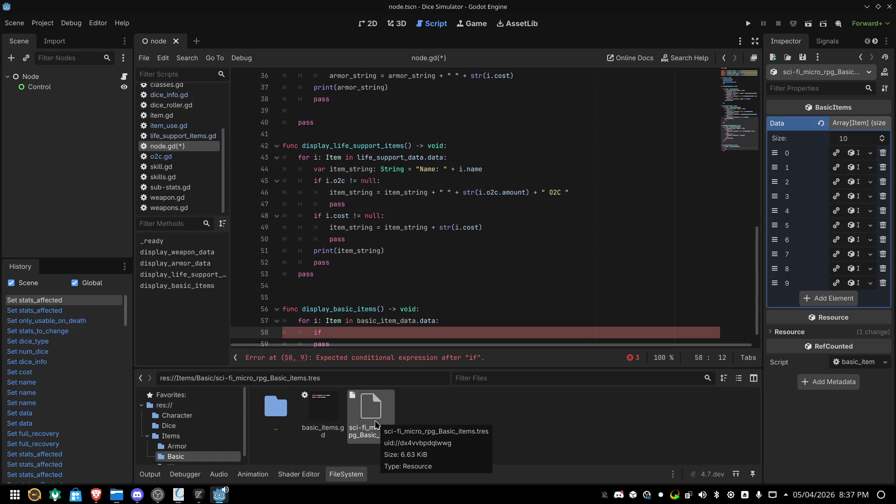
{"action": "key", "text": "BackSpace"}
{"action": "key", "text": "BackSpace"}
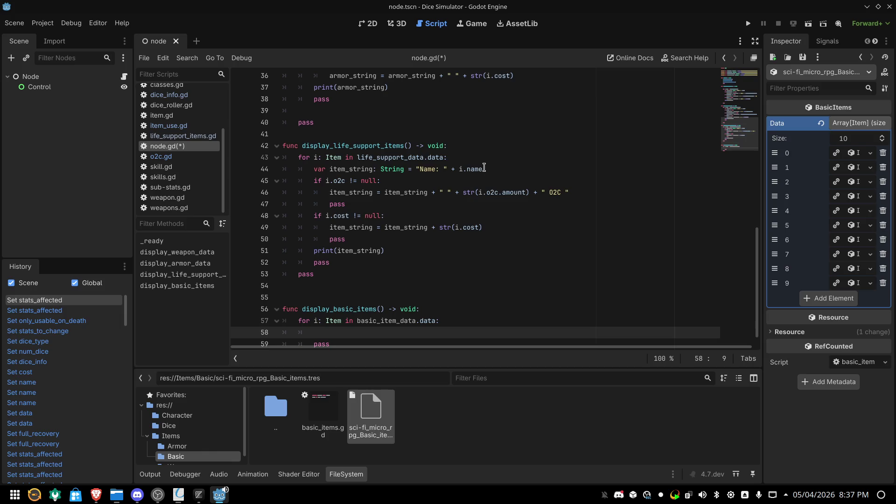
{"action": "left_click_drag", "start_coordinate": [484, 168], "coordinate": [309, 171]}
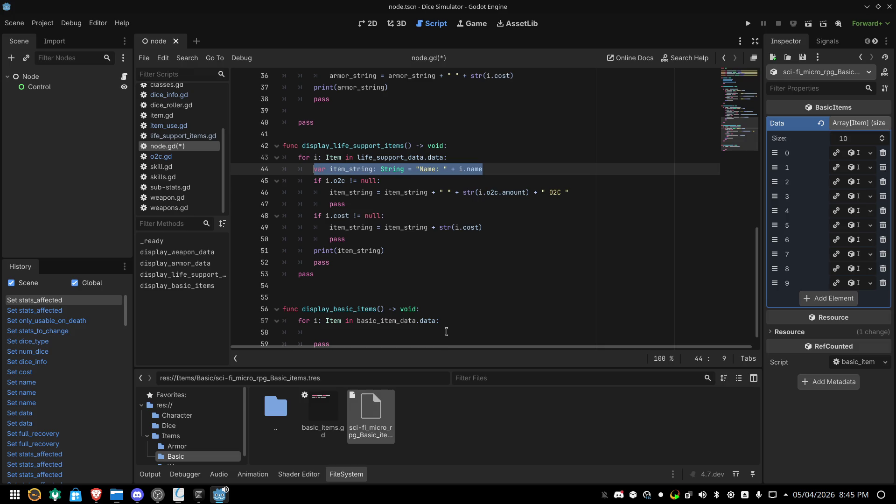
Step: Copy line 44's item_string = "Name: " + i.name into line 58 and start a new line
{"action": "scroll", "coordinate": [452, 287], "scroll_direction": "down", "scroll_amount": 1}
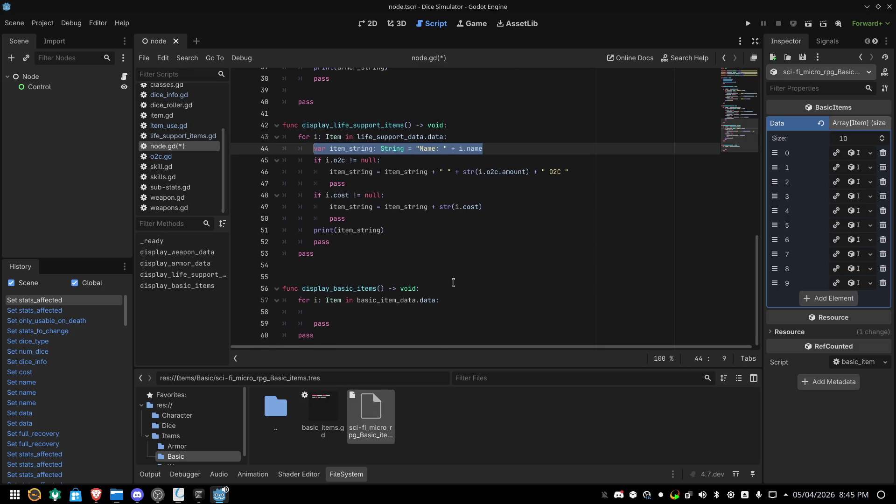
{"action": "left_click", "coordinate": [345, 308]}
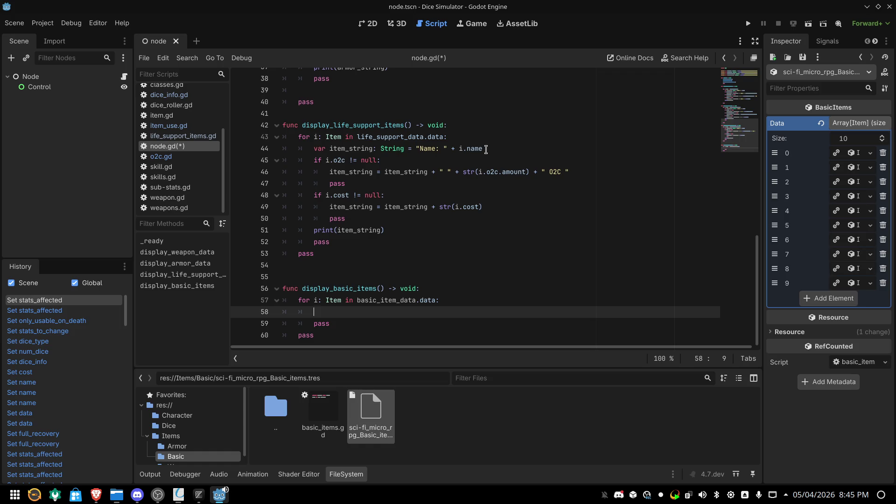
{"action": "mouse_move", "coordinate": [485, 150]}
{"action": "left_mouse_down"}
{"action": "mouse_move", "coordinate": [406, 136]}
{"action": "mouse_move", "coordinate": [315, 152]}
{"action": "left_mouse_up"}
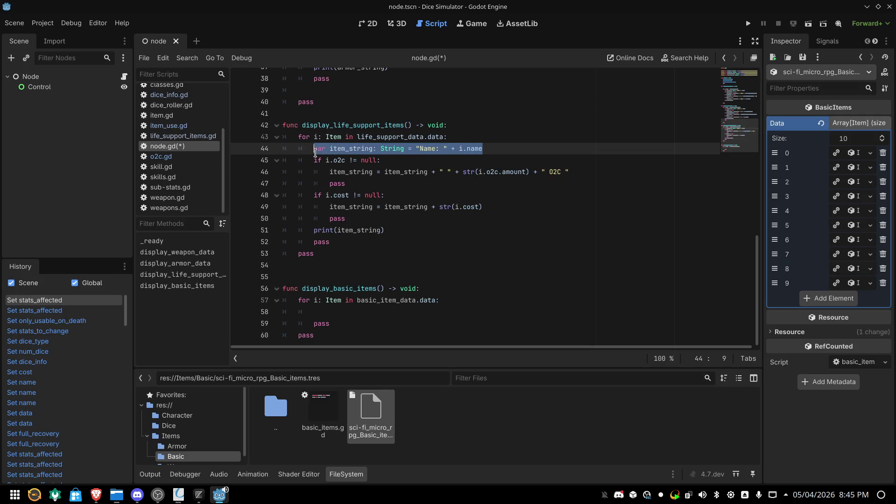
{"action": "right_click", "coordinate": [357, 148]}
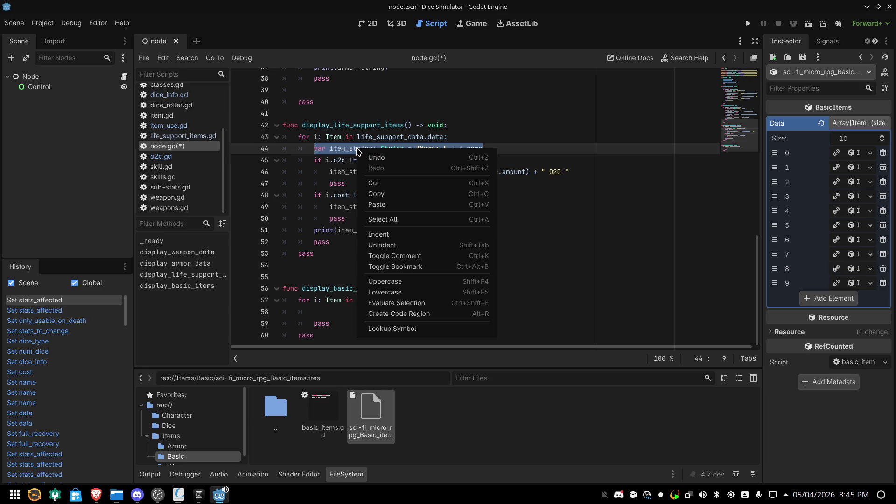
{"action": "left_click", "coordinate": [413, 194]}
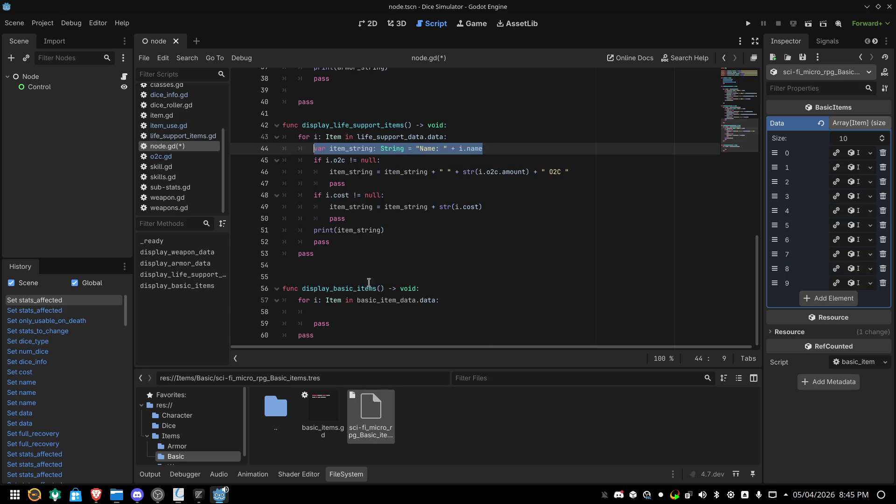
{"action": "left_click", "coordinate": [323, 311]}
{"action": "key", "text": "ctrl+v"}
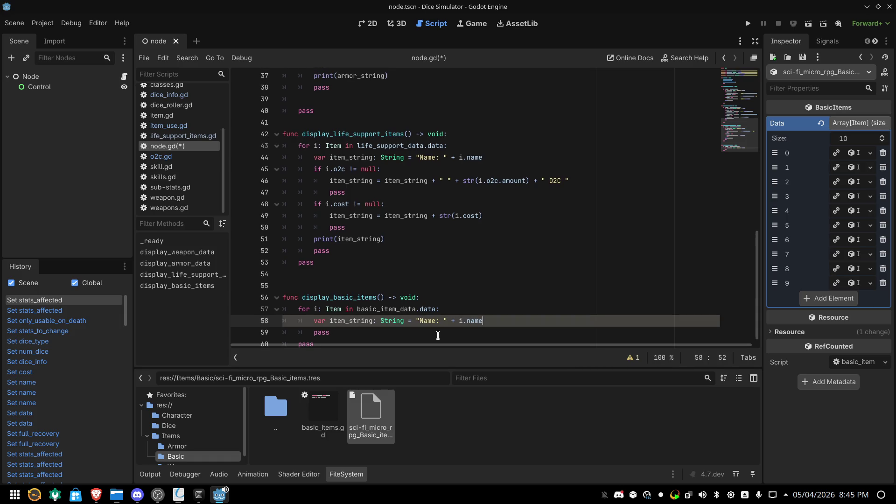
{"action": "key", "text": "Return"}
Step: Write 'if i.stats_to_change.full_recovery ==' on line 59 using autocomplete
{"action": "type", "text": "if i"}
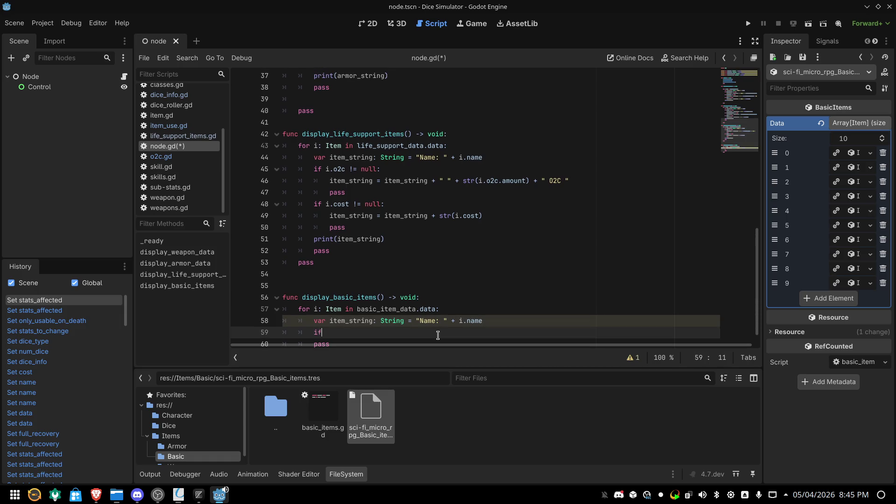
{"action": "type", "text": "."}
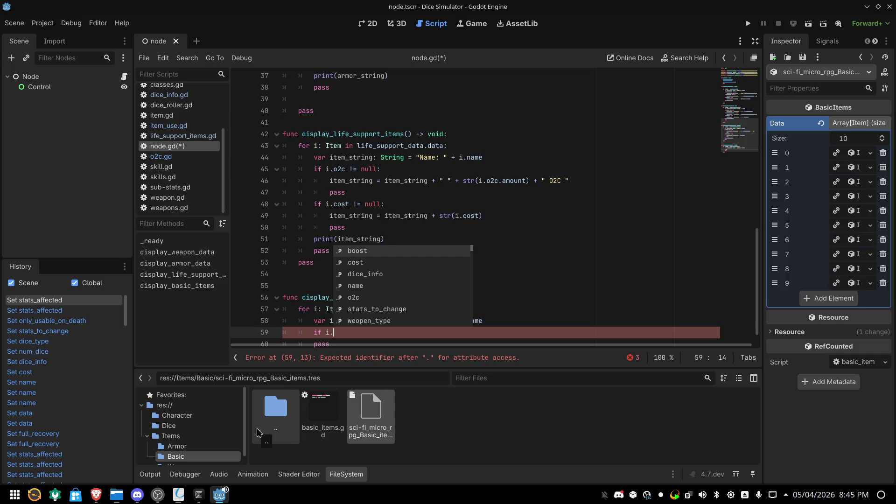
{"action": "type", "text": "st"}
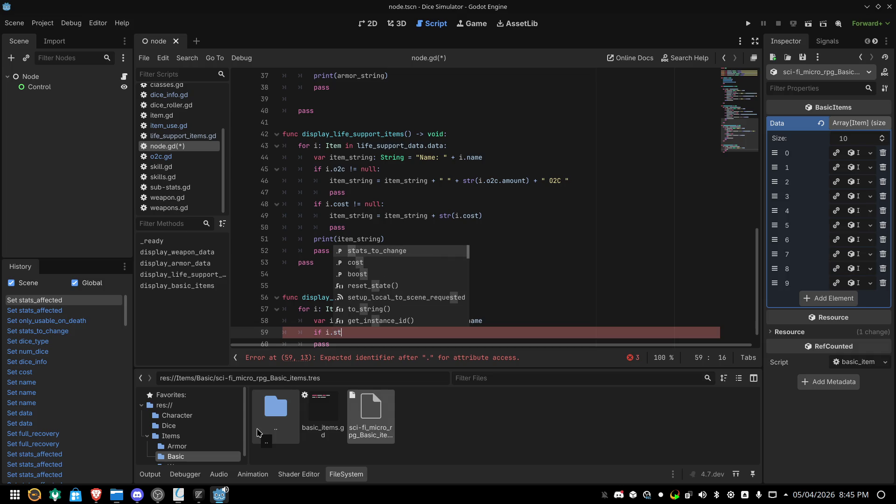
{"action": "key", "text": "Return"}
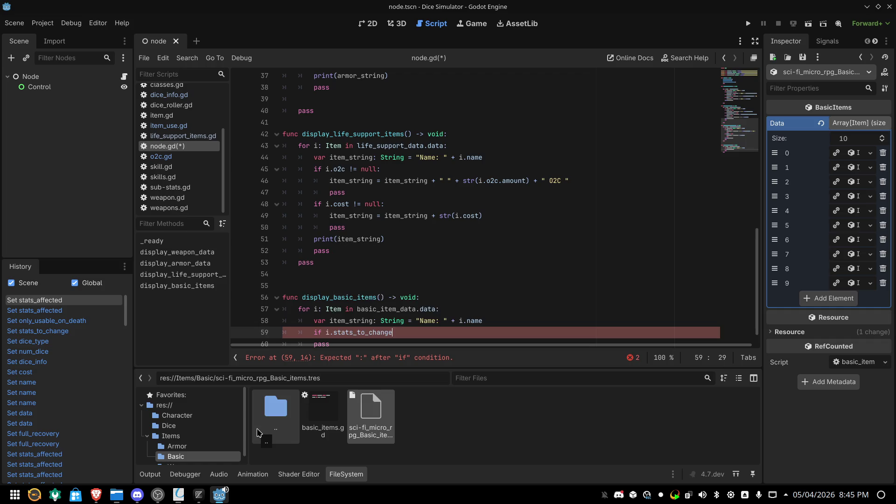
{"action": "type", "text": "."}
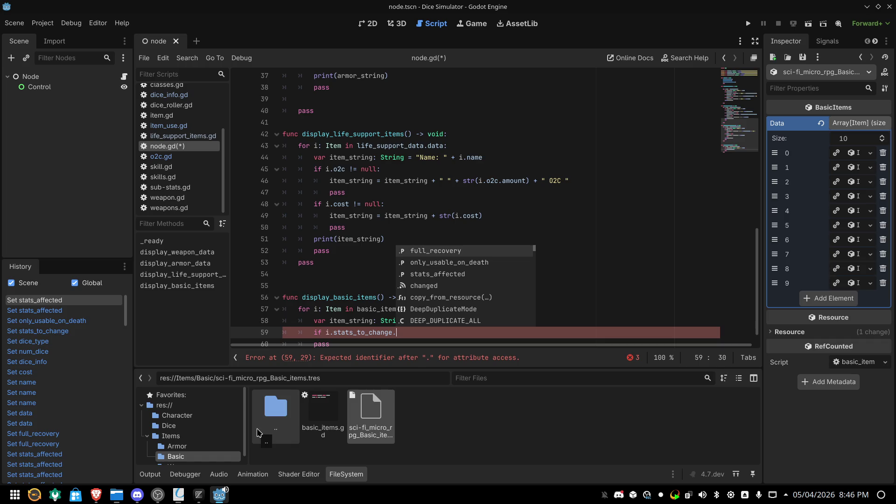
{"action": "key", "text": "Return"}
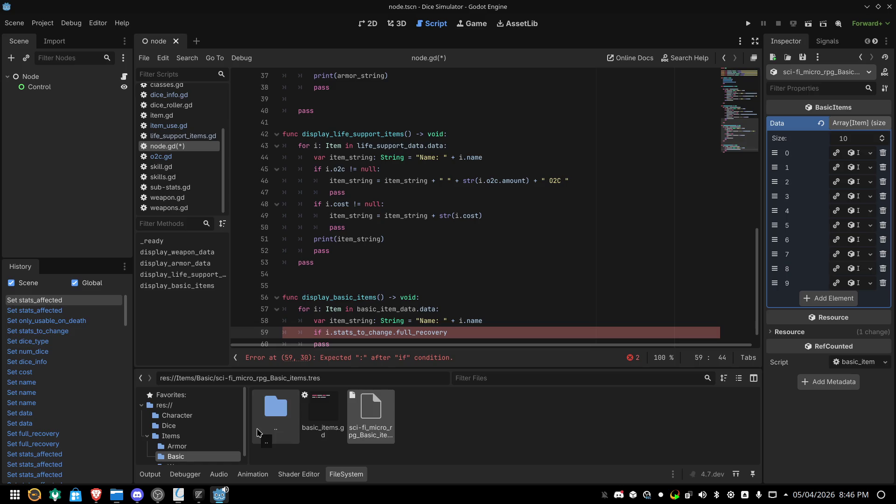
{"action": "type", "text": "=="}
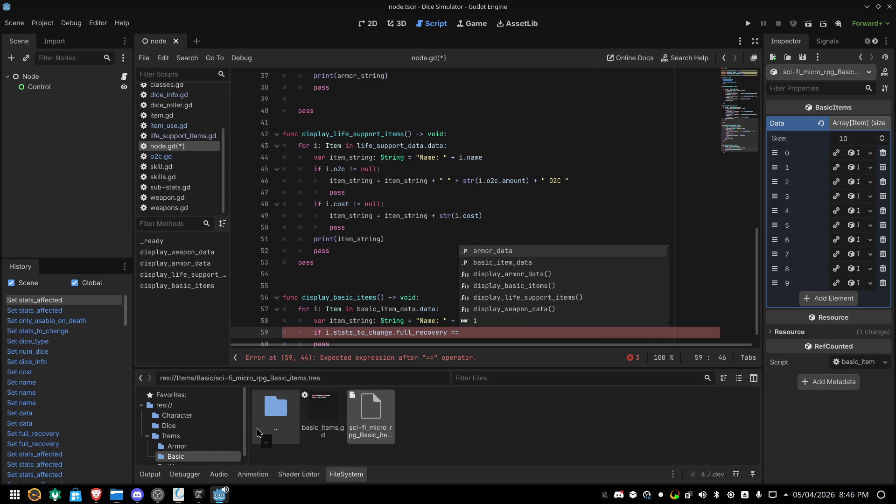